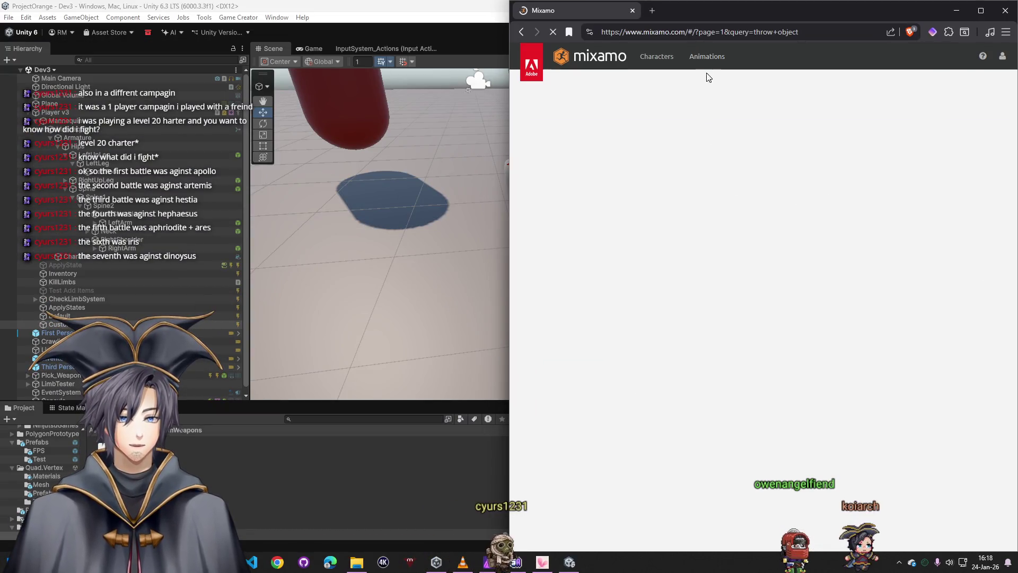
# - Search Mixamo's Animations for 'shoot' and move the browser mostly aside to reveal Unity
pyautogui.click(707, 56)
pyautogui.write('s')
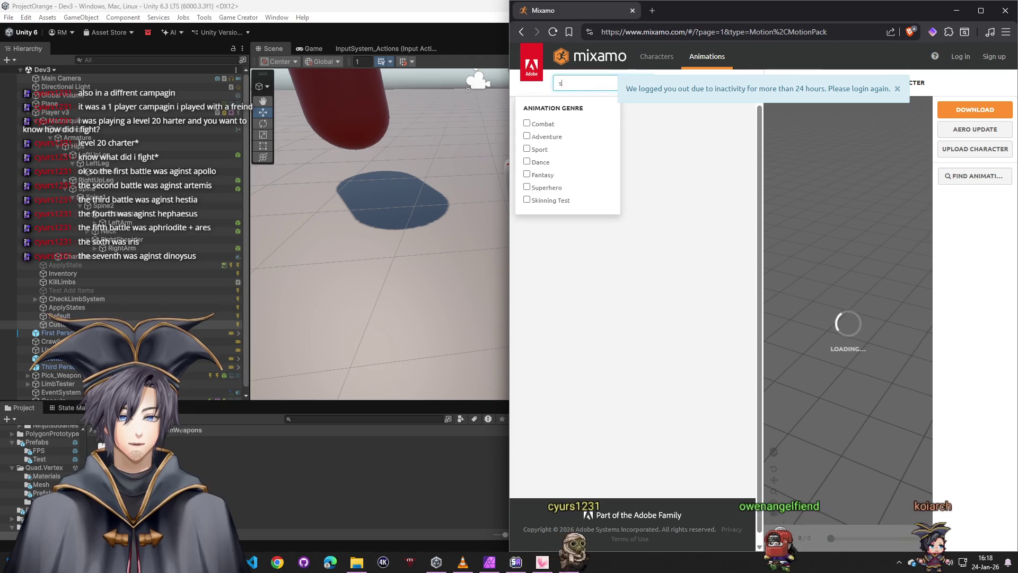
pyautogui.write('hoot')
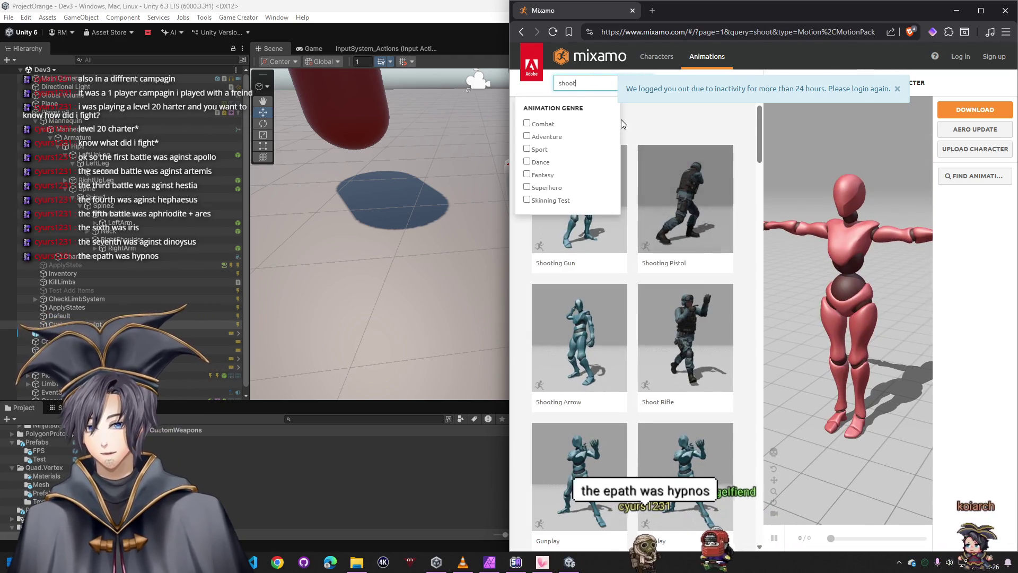
pyautogui.press('Return')
pyautogui.click(897, 88)
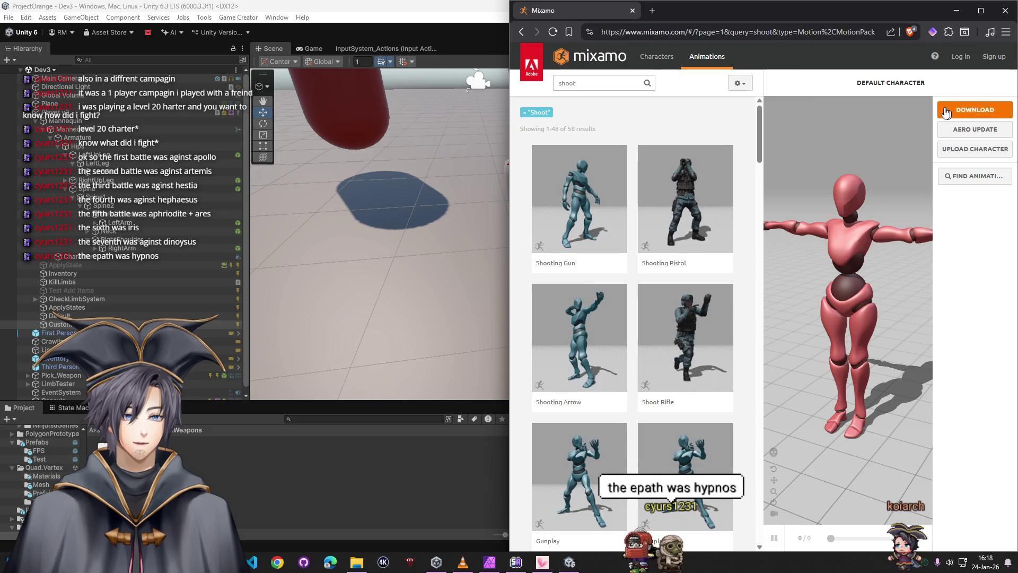
pyautogui.moveTo(800, 14); pyautogui.dragTo(912, 0)
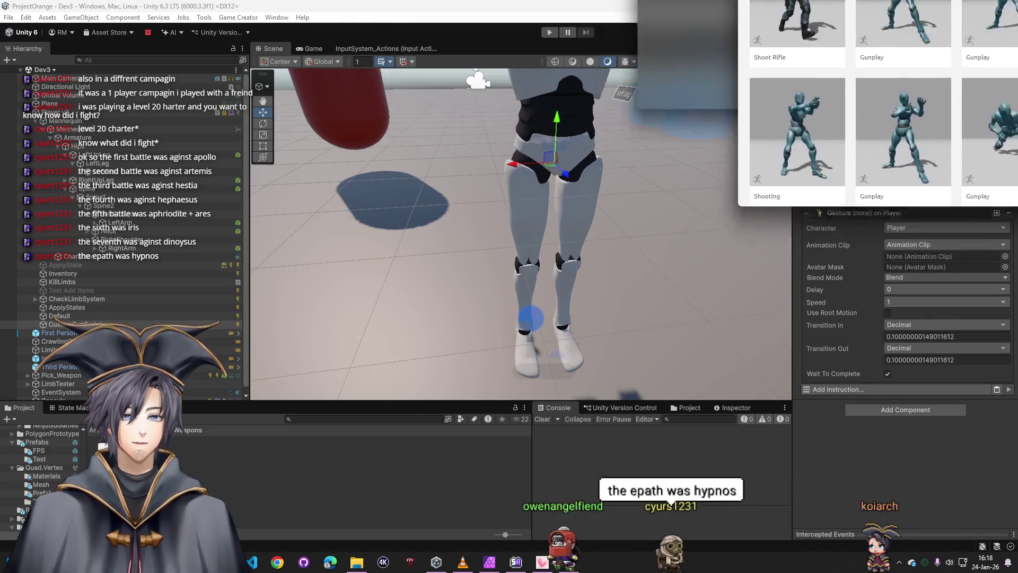
# - Switch to Unity, then bring the Mixamo 'shooter' results back in front
pyautogui.hotkey('alt', 'Tab')
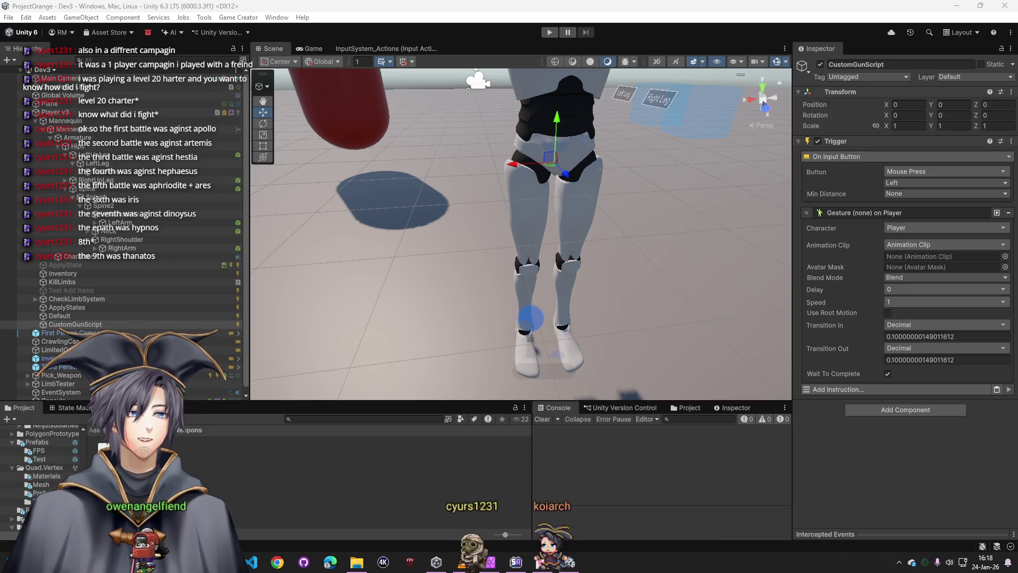
pyautogui.hotkey('alt', 'Tab')
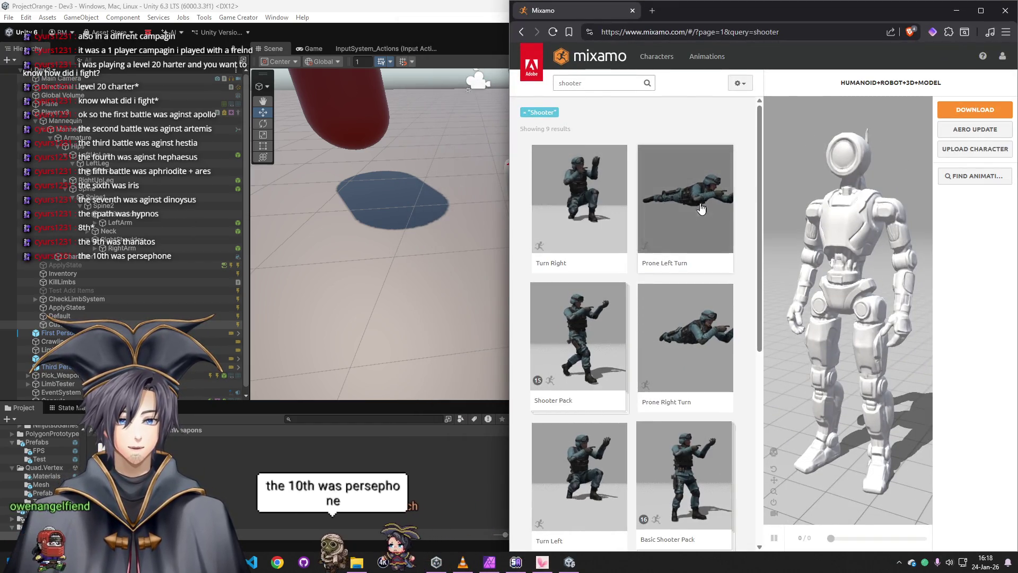
# - Search Mixamo for 'fire' and preview the Shooting animation on the robot character
pyautogui.click(599, 83)
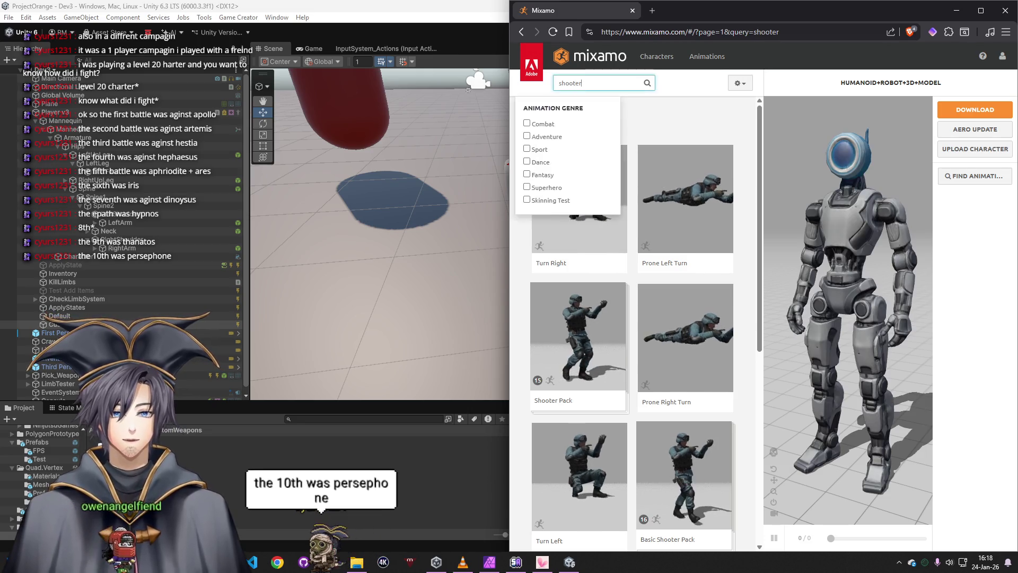
pyautogui.write('fie')
pyautogui.press('Return')
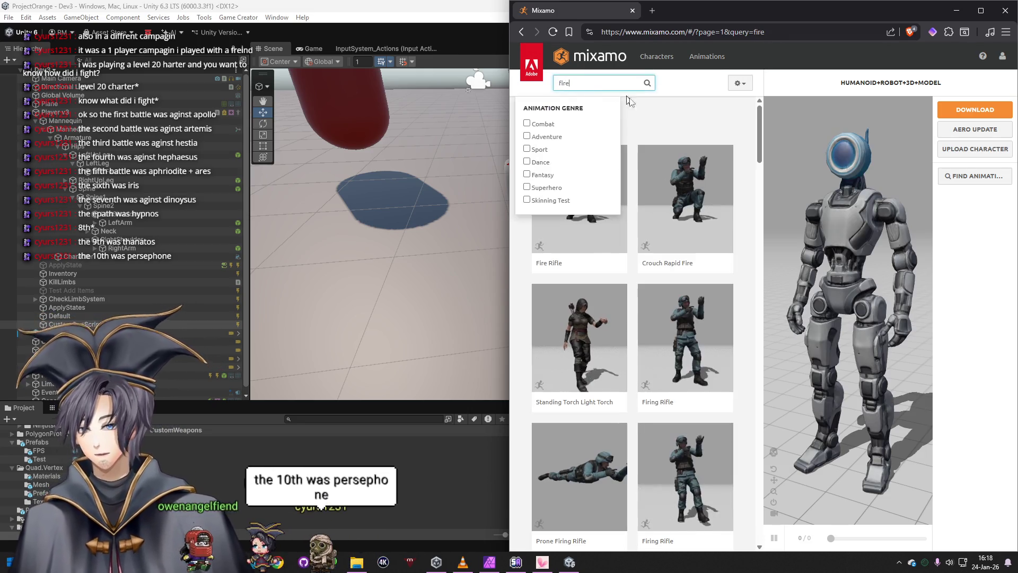
pyautogui.click(689, 125)
pyautogui.scroll(-5, 696, 375)
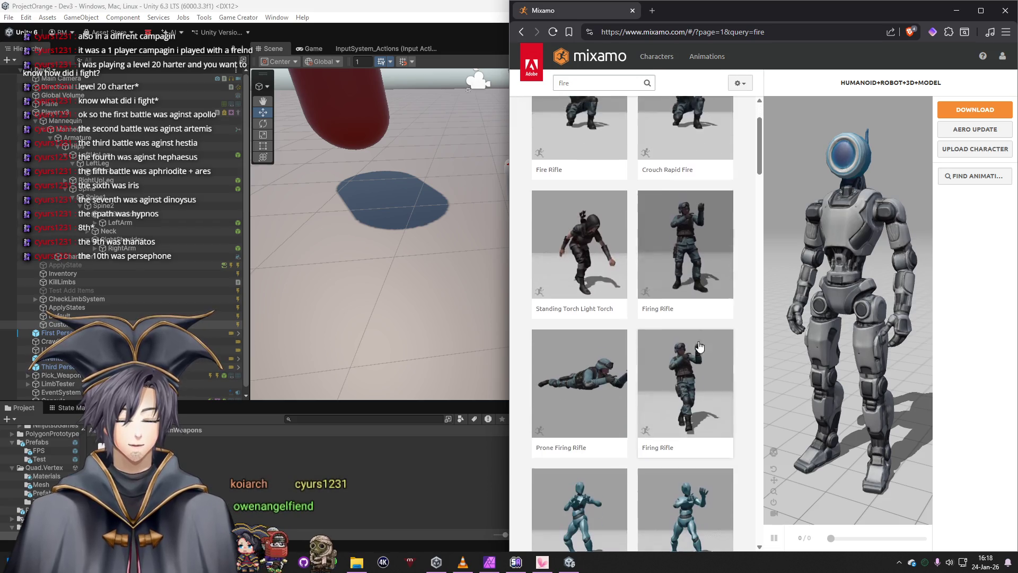
pyautogui.scroll(-4, 677, 368)
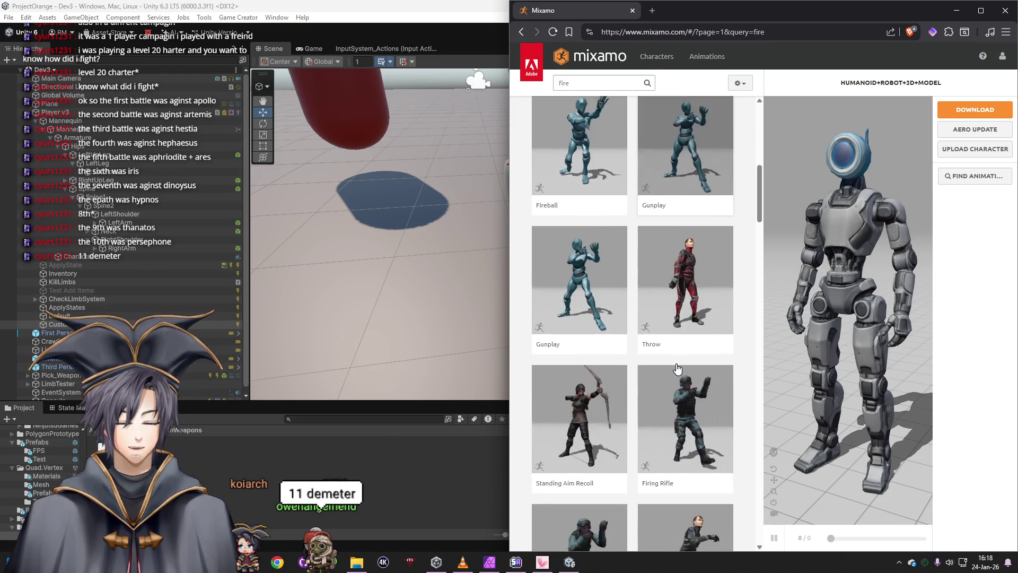
pyautogui.scroll(-6, 660, 350)
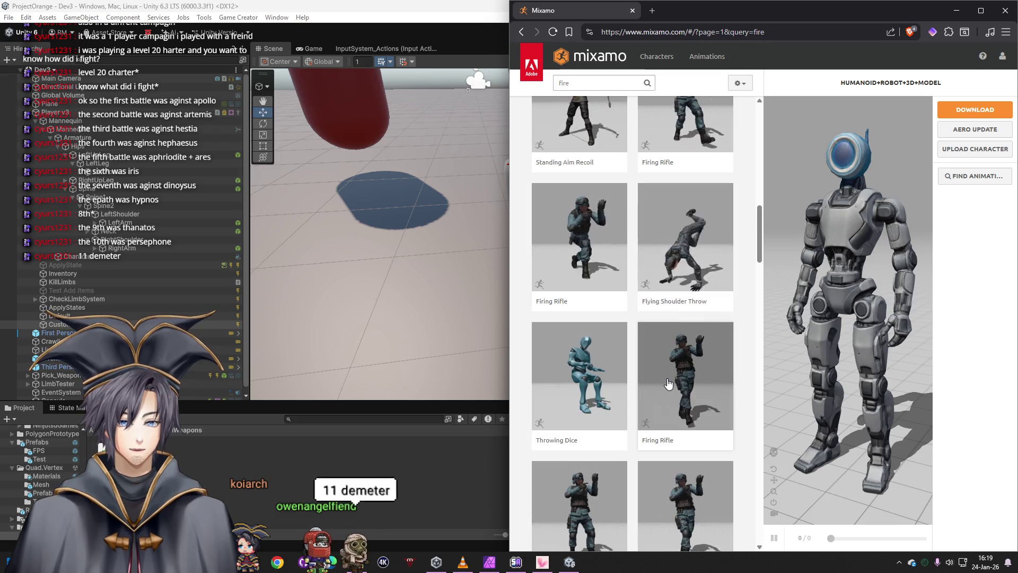
pyautogui.scroll(-6, 668, 386)
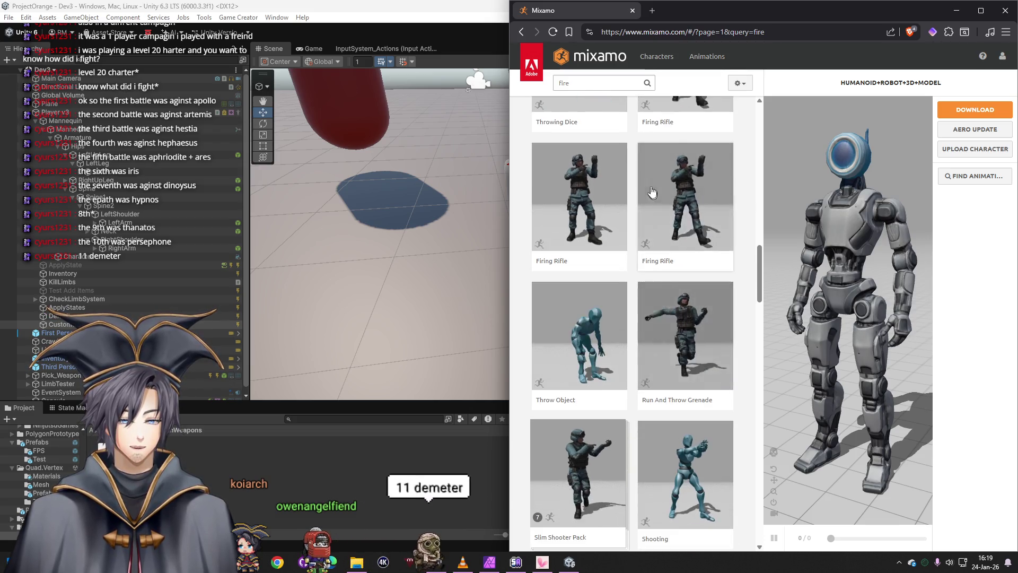
pyautogui.scroll(-2, 636, 254)
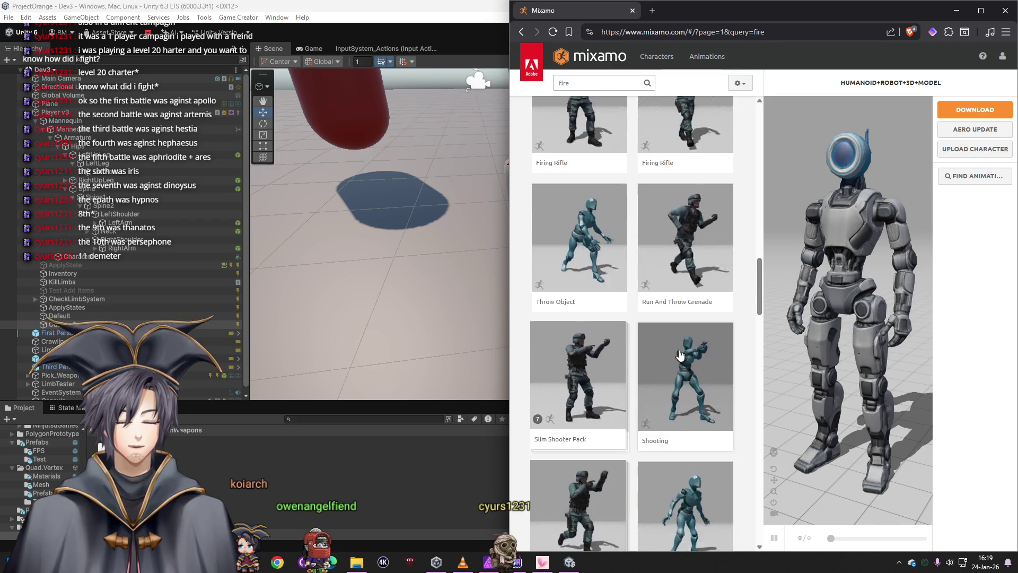
pyautogui.click(687, 365)
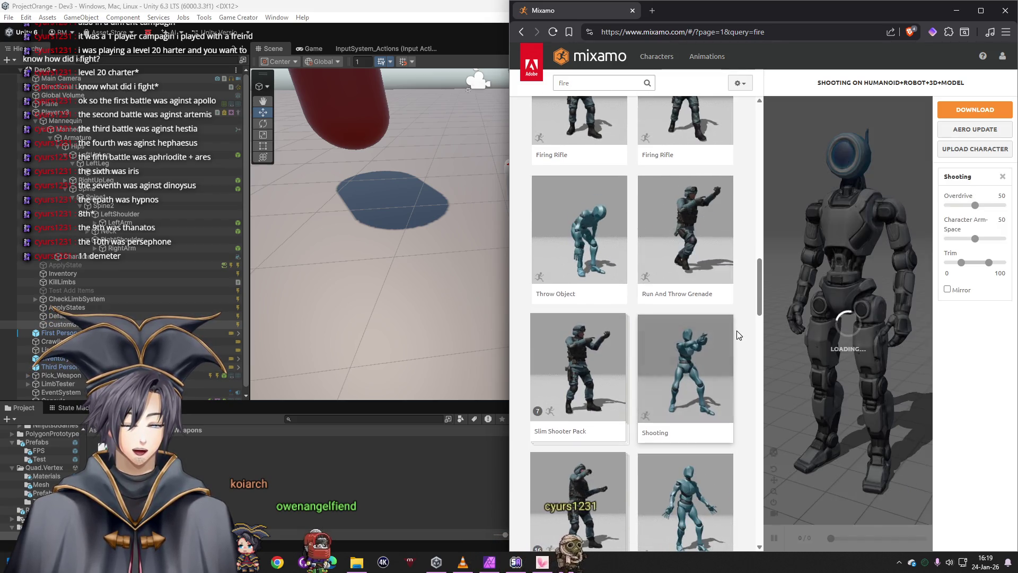
# - Download the Shooting animation with Skin set to Without Skin
pyautogui.click(963, 109)
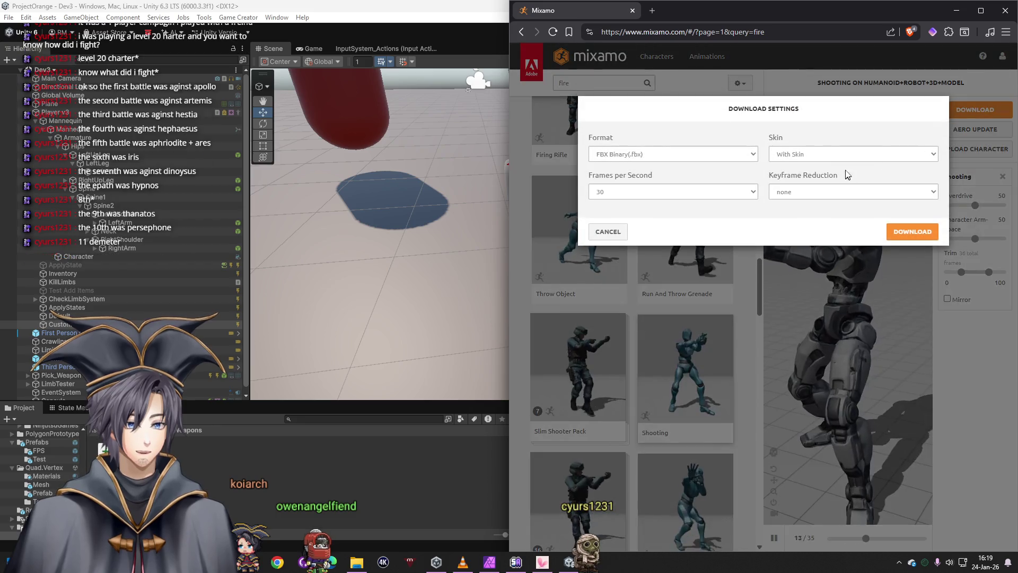
pyautogui.click(853, 153)
pyautogui.click(795, 174)
pyautogui.click(891, 239)
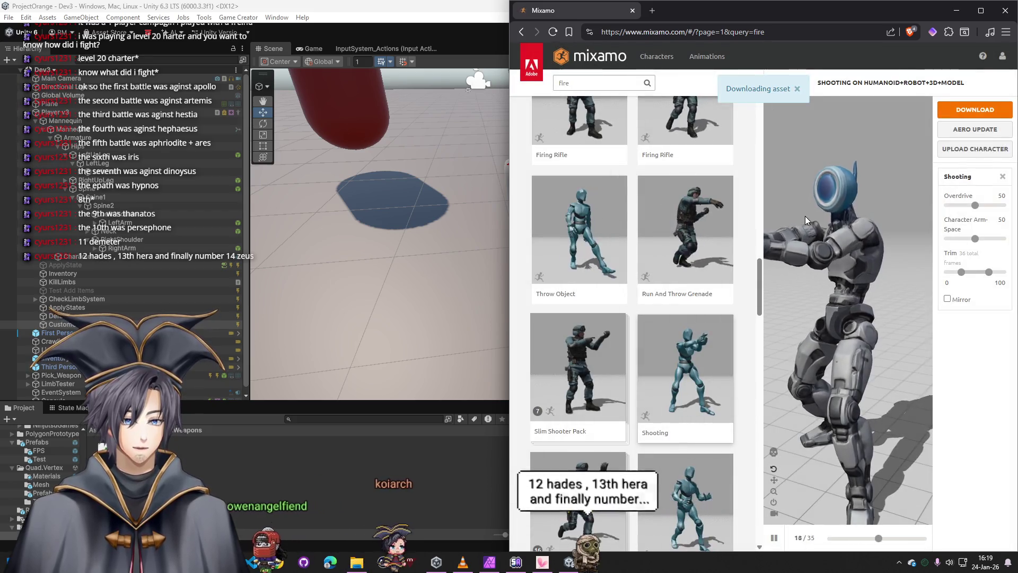
# - Save Shooting.fbx into D:\ProjectOrange\Assets\Animations and return to Unity
pyautogui.scroll(-3, 551, 135)
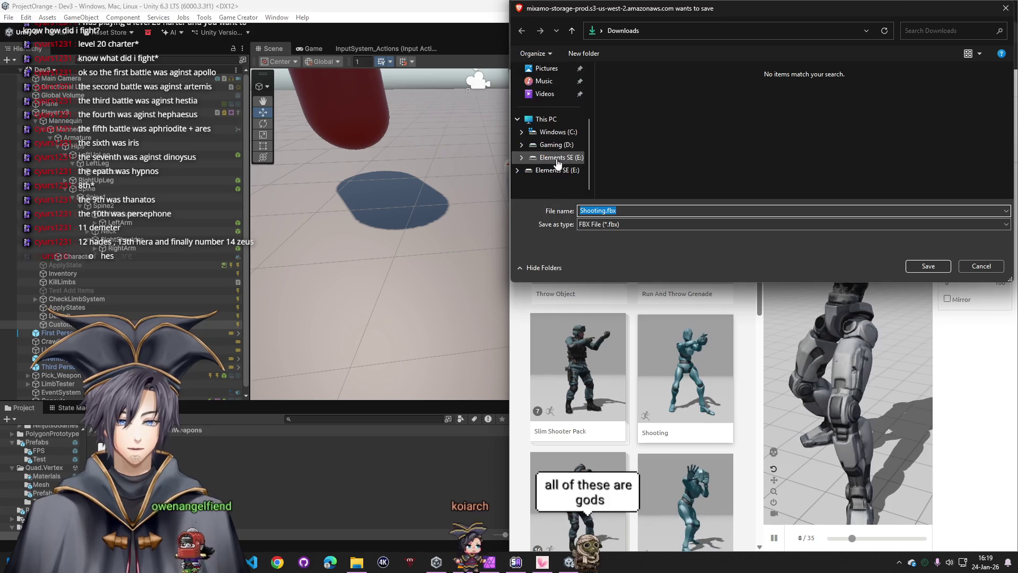
pyautogui.click(559, 149)
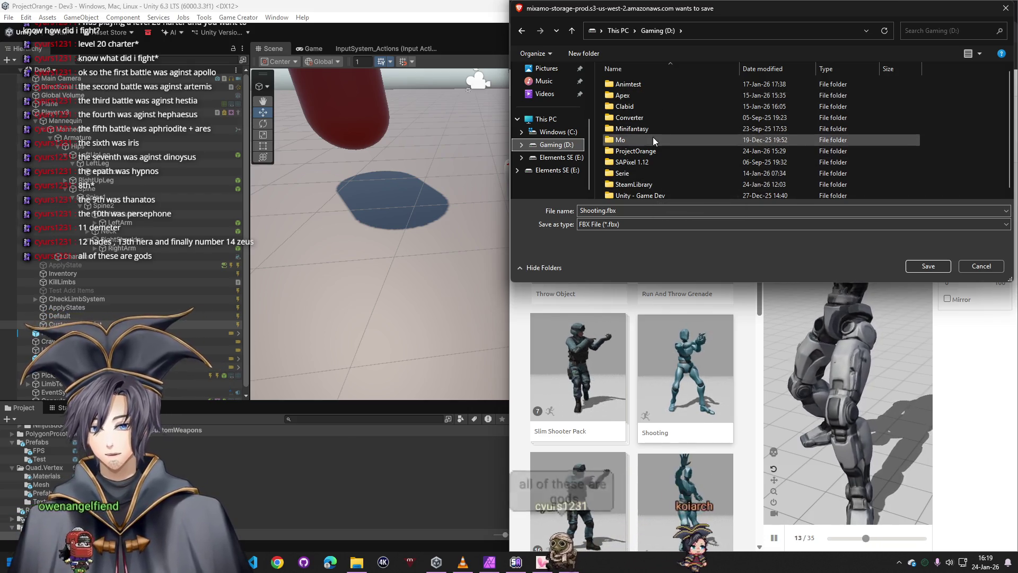
pyautogui.doubleClick(644, 151)
pyautogui.doubleClick(632, 89)
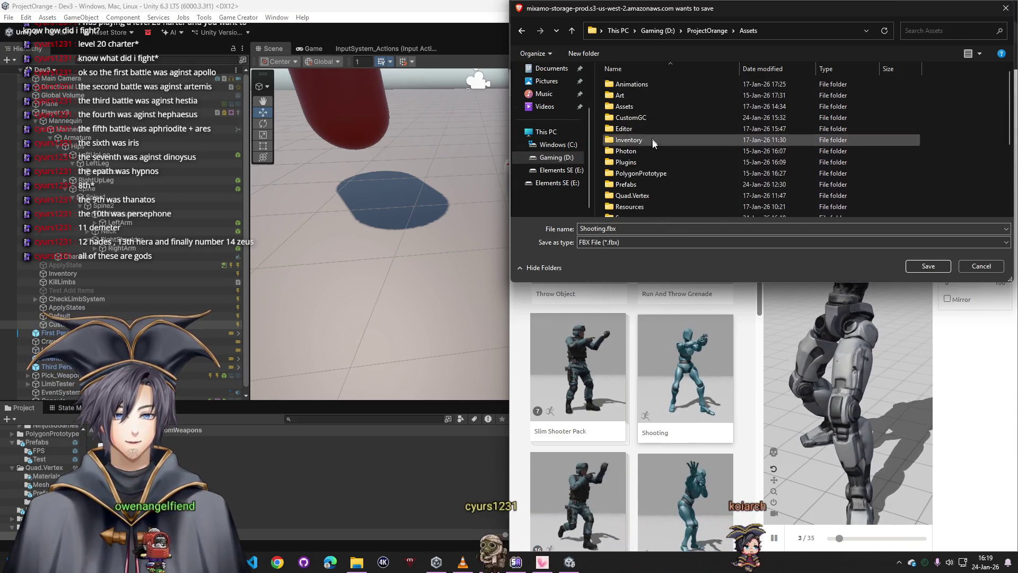
pyautogui.doubleClick(638, 87)
pyautogui.click(928, 265)
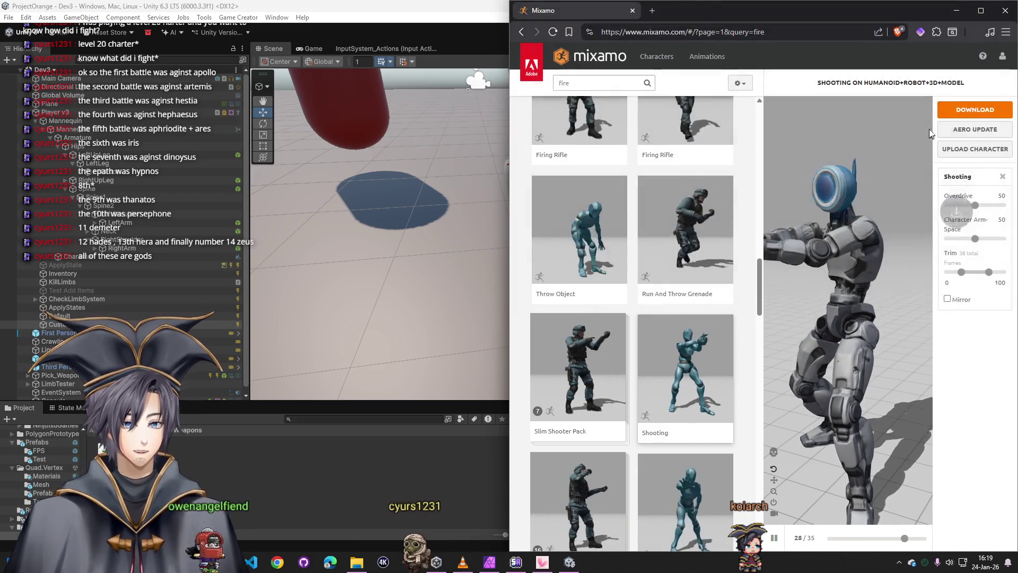
pyautogui.click(161, 436)
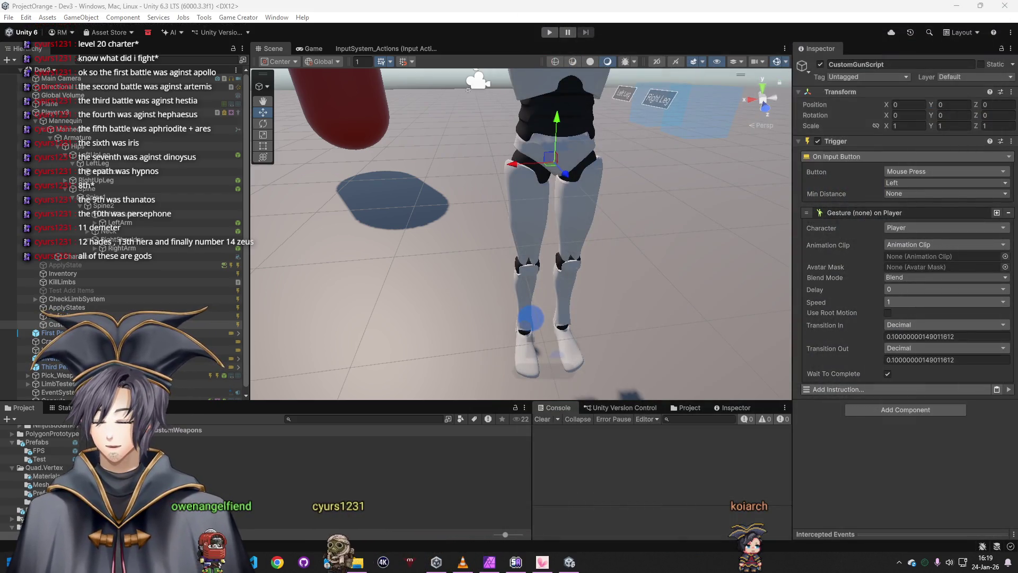
# - Select the Shooting asset in Animations and review its Rig and Animation import options
pyautogui.click(42, 436)
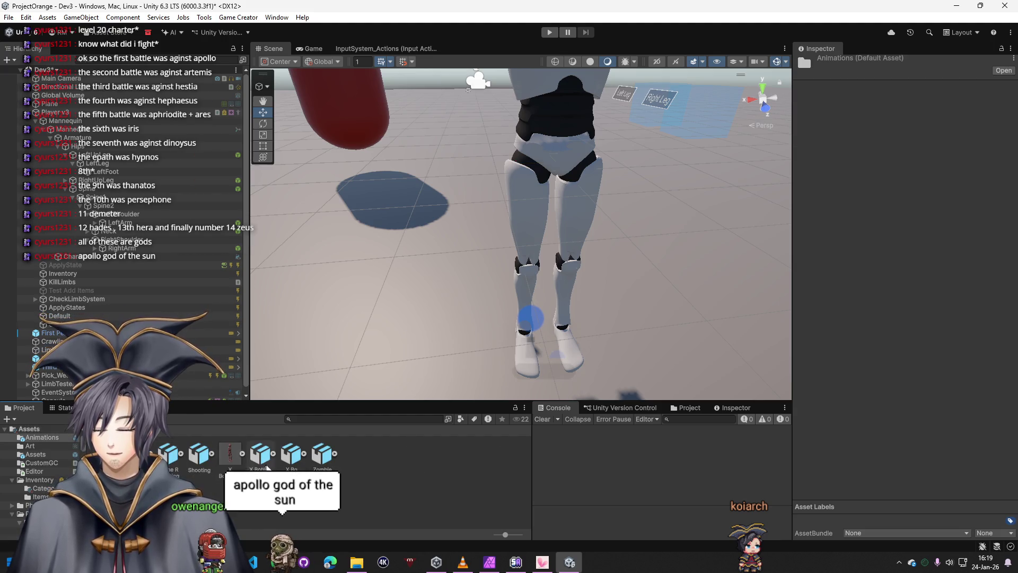
pyautogui.click(202, 454)
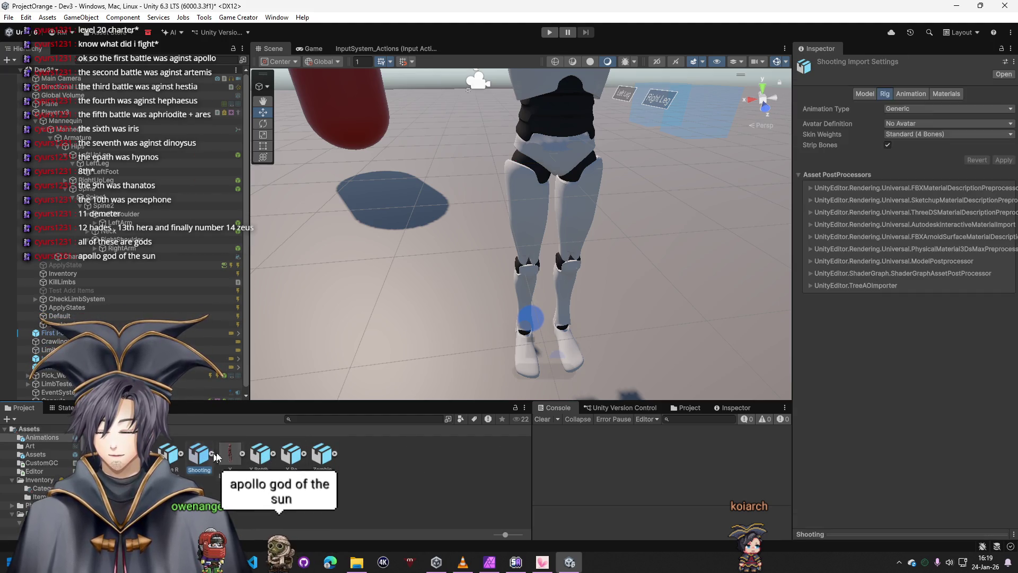
pyautogui.click(900, 95)
pyautogui.click(881, 95)
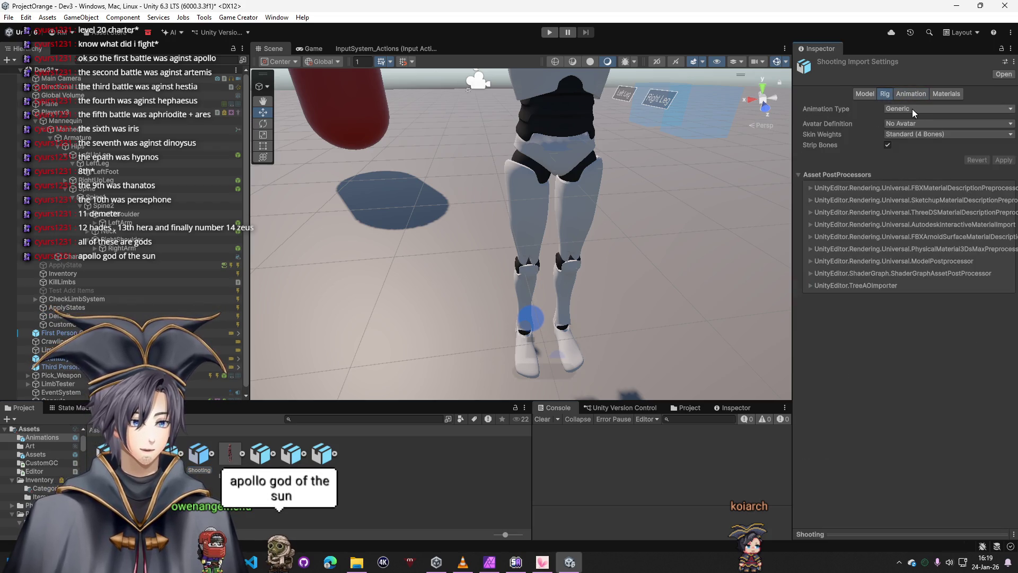
pyautogui.click(903, 109)
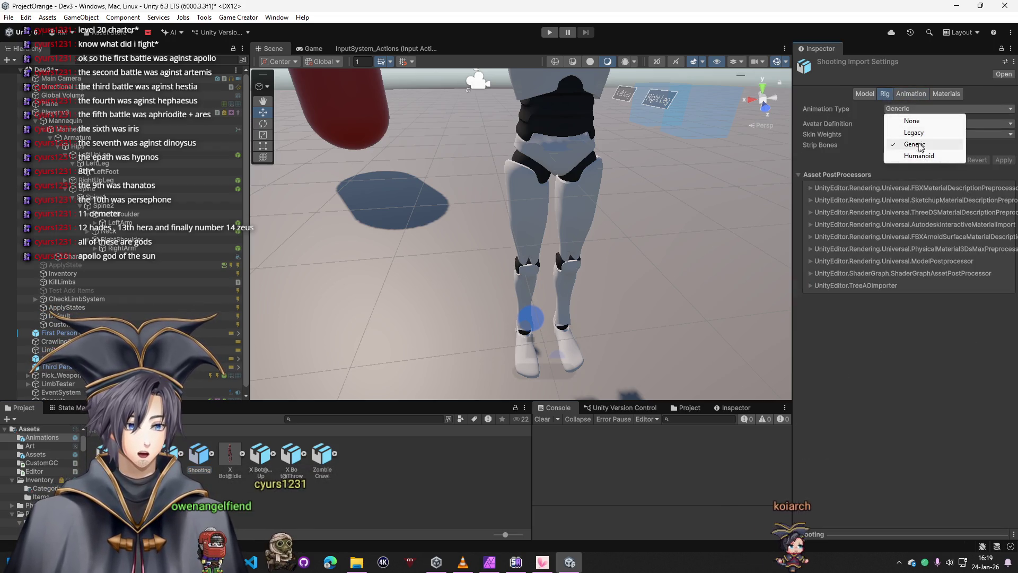
pyautogui.click(901, 143)
pyautogui.click(903, 134)
# - Set Avatar Definition to copy from X Bot@IdleAvatar and apply the rig settings
pyautogui.click(907, 123)
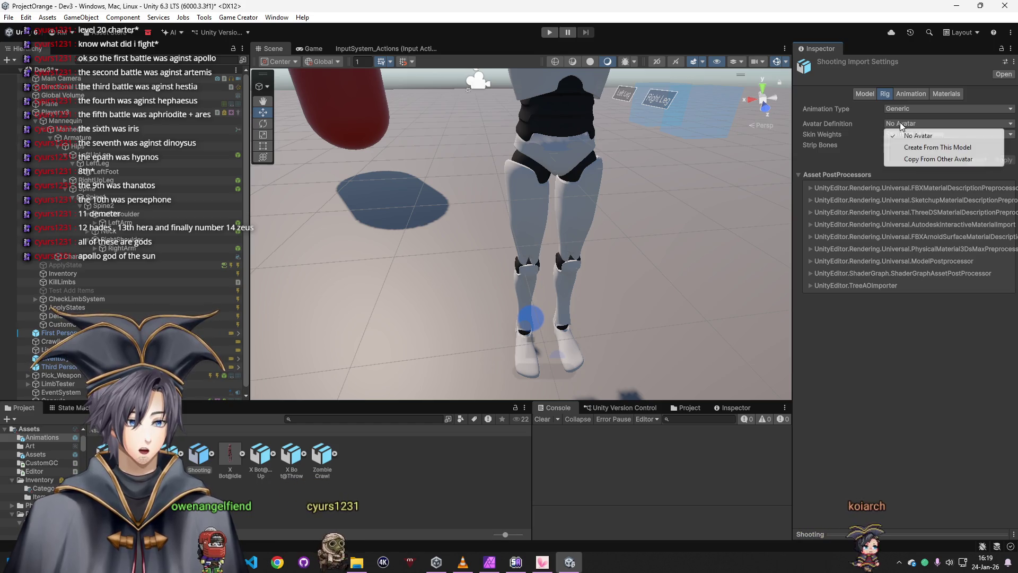
pyautogui.click(923, 160)
pyautogui.click(1009, 158)
pyautogui.scroll(-5, 848, 238)
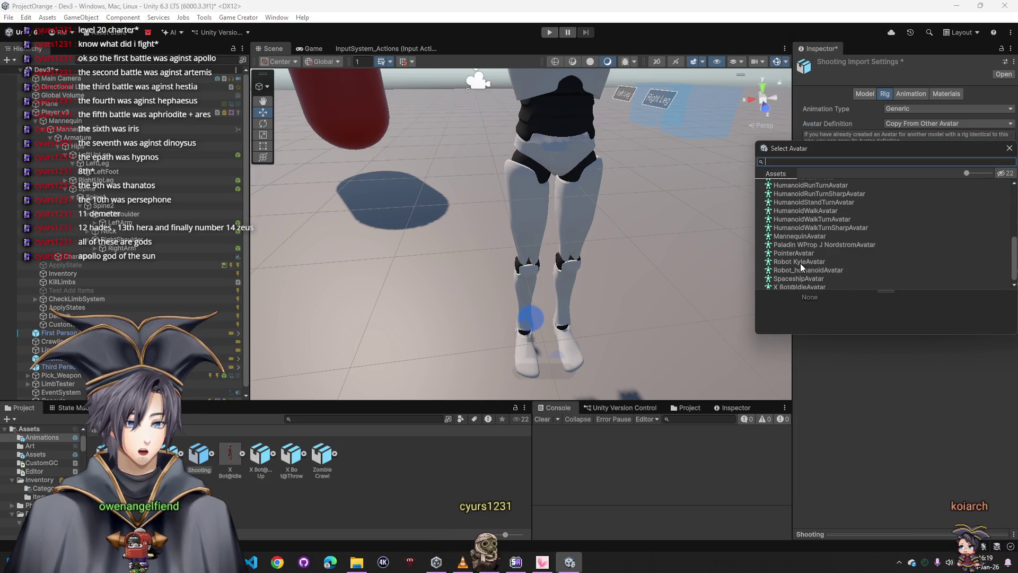
pyautogui.click(806, 284)
pyautogui.click(531, 297)
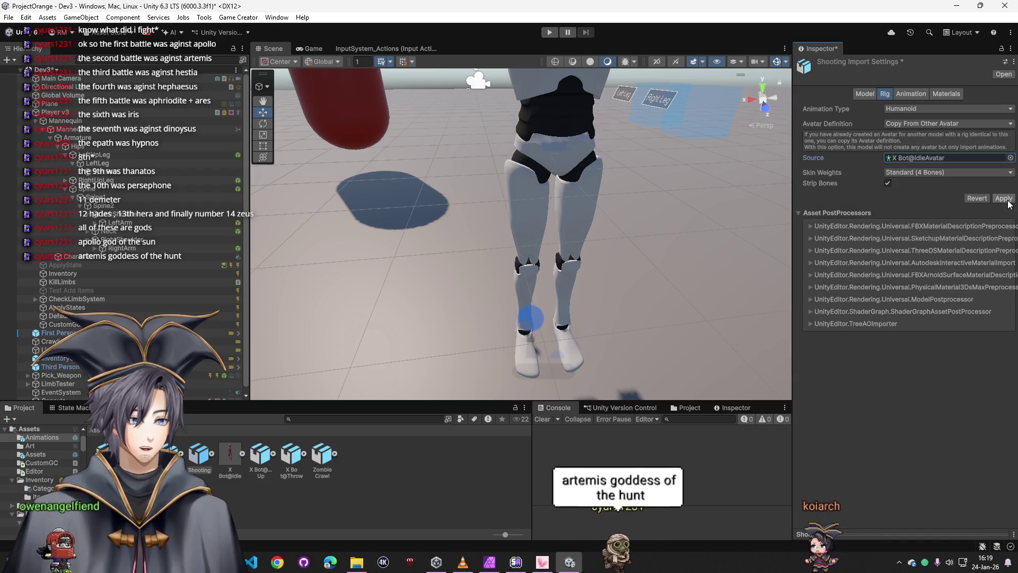
pyautogui.click(1004, 197)
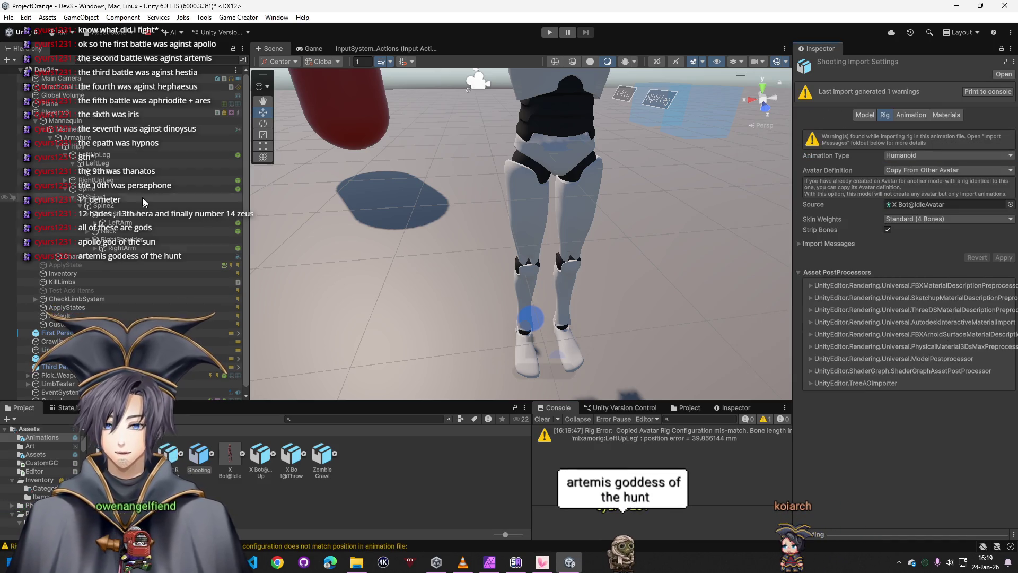
pyautogui.click(53, 324)
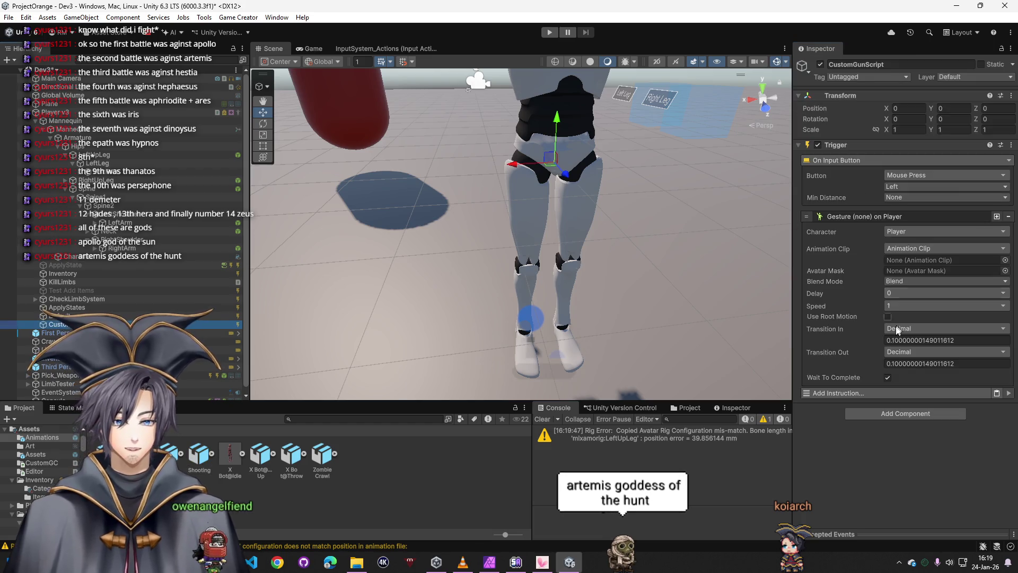
# - Check the gesture's mixamo.com clip on CustomGunScript and enter Play mode
pyautogui.click(1004, 260)
pyautogui.press('Escape')
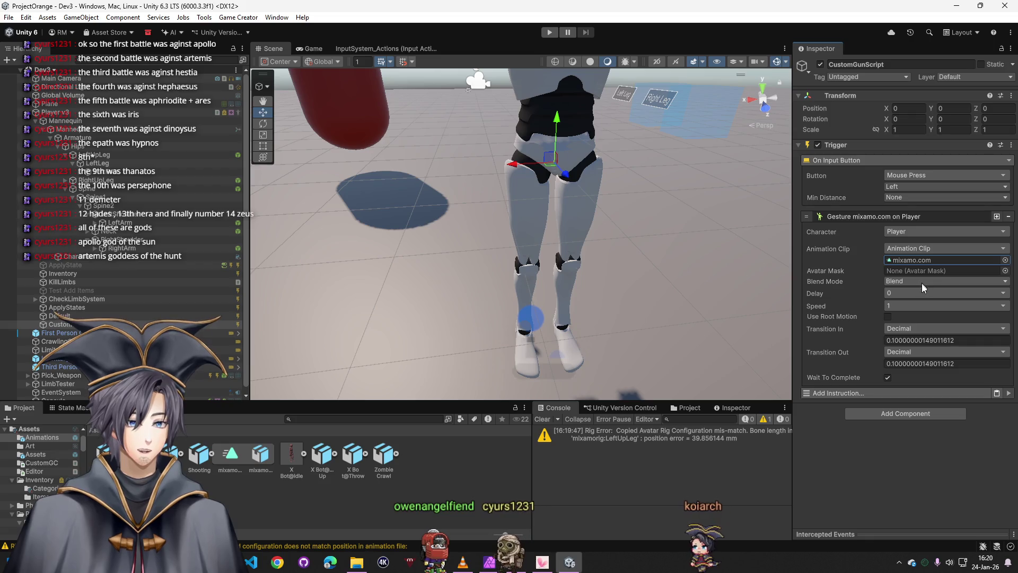
pyautogui.click(550, 32)
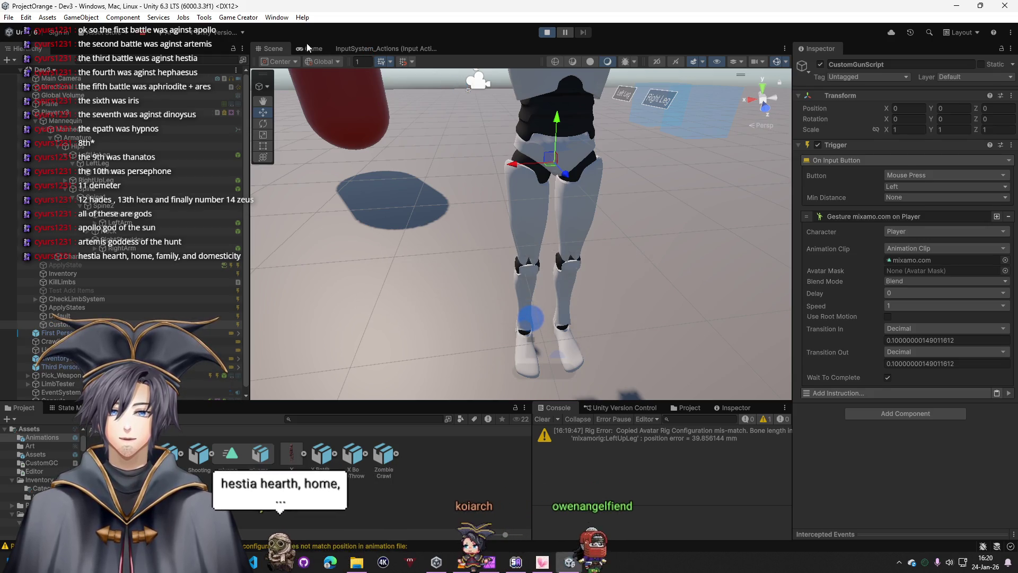
# - Dock the Scene view beside the Game view, fire several test shots, then stop Play mode
pyautogui.moveTo(269, 47)
pyautogui.mouseDown()
pyautogui.moveTo(269, 99)
pyautogui.moveTo(285, 113)
pyautogui.mouseUp()
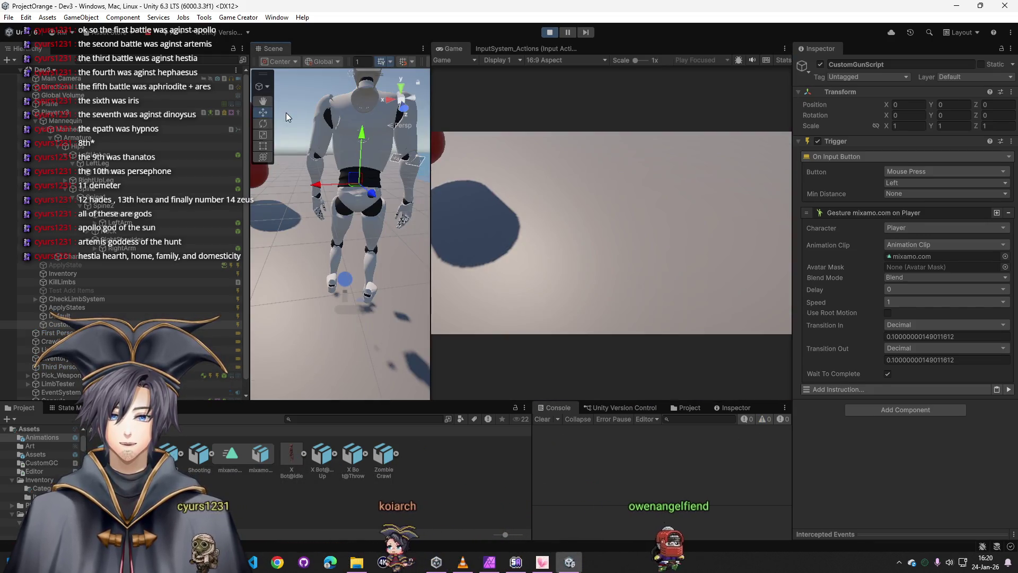
pyautogui.click(552, 179)
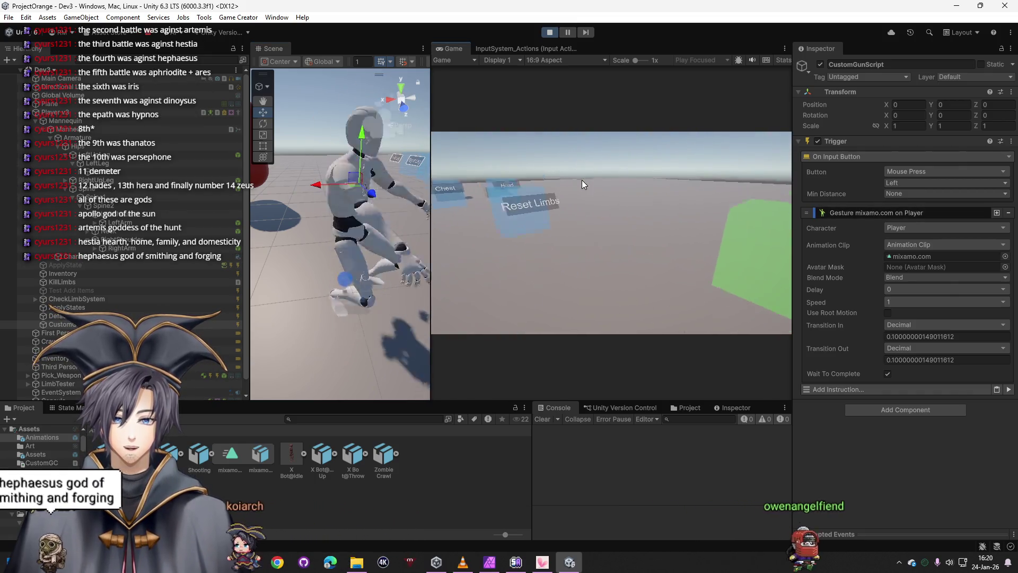
pyautogui.click(584, 177)
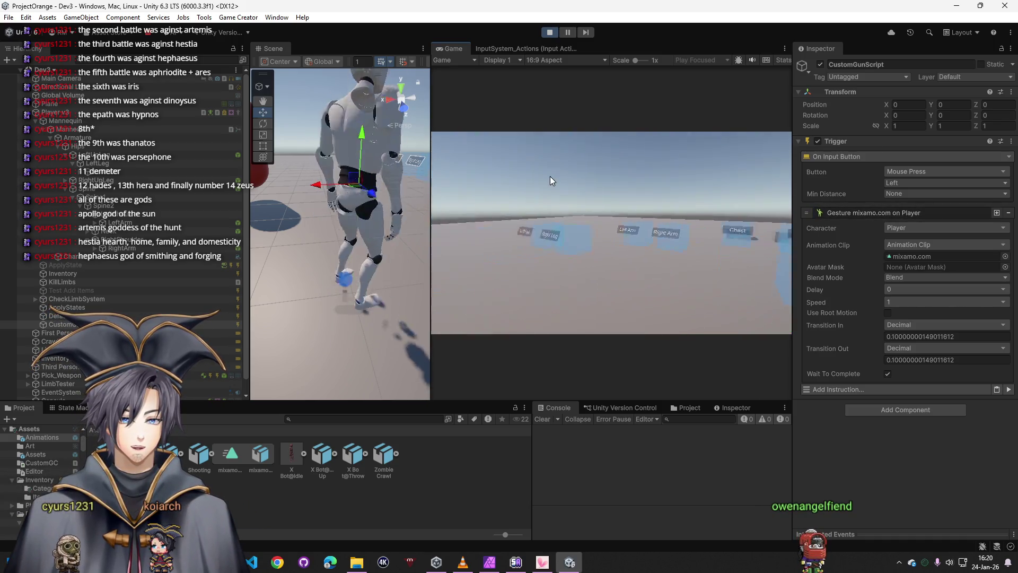
pyautogui.click(549, 176)
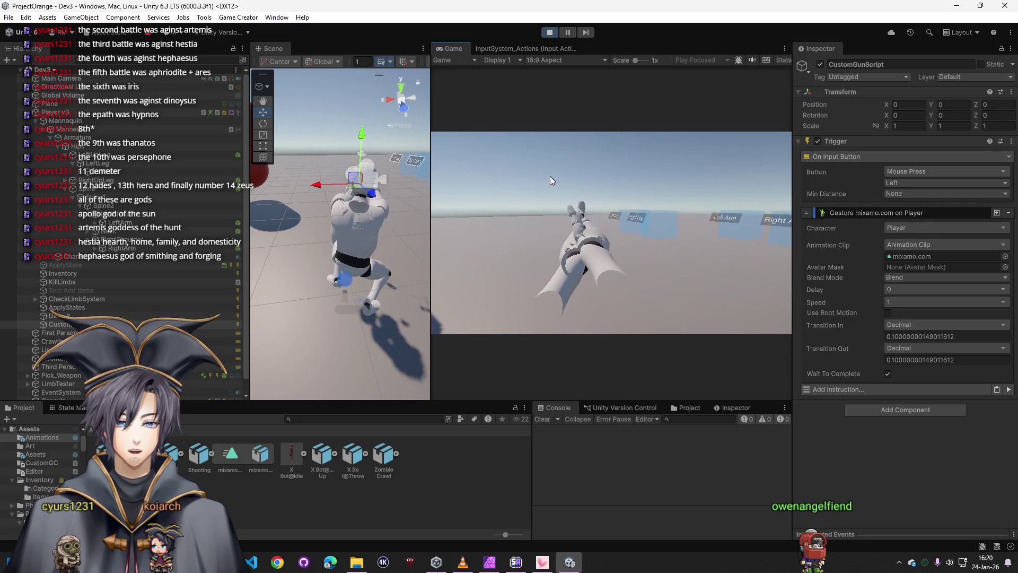
pyautogui.click(549, 176)
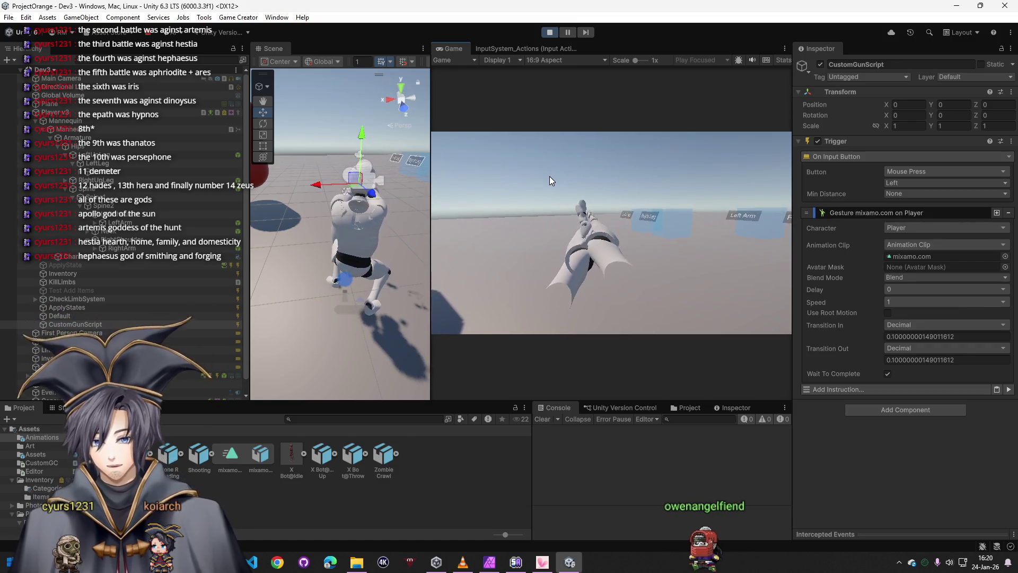
pyautogui.click(550, 176)
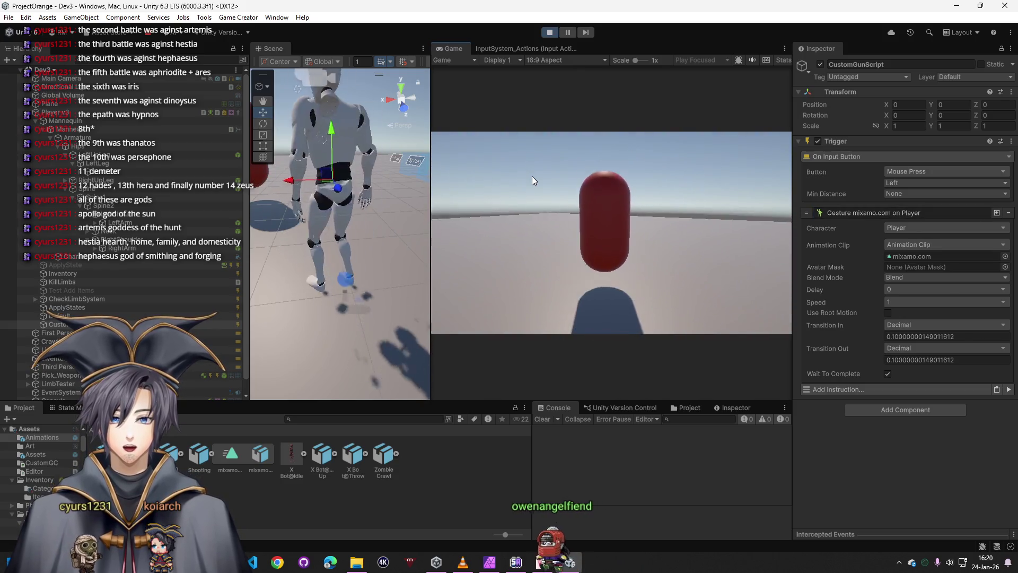
pyautogui.click(532, 176)
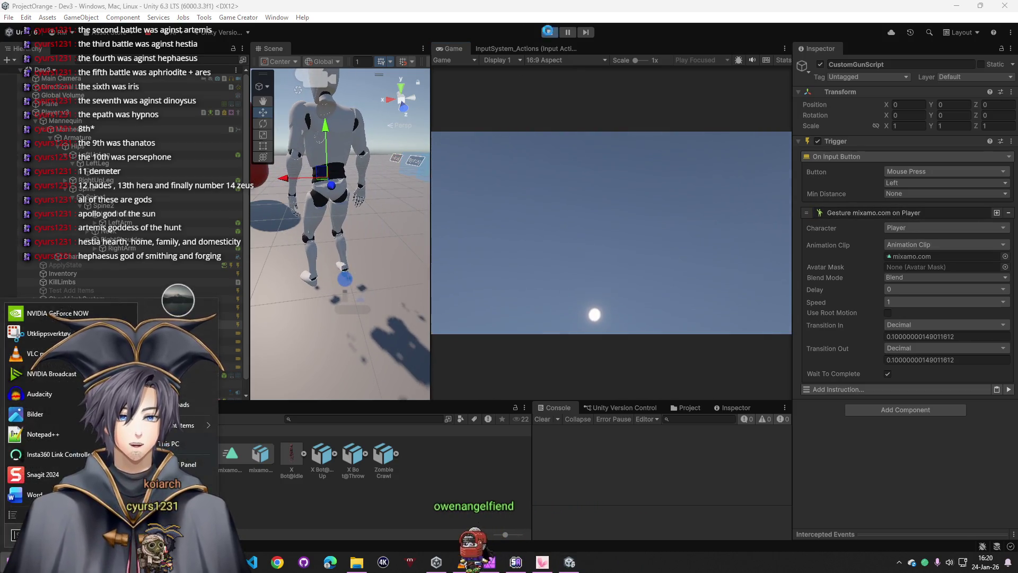
pyautogui.hotkey('ctrl', 'p')
pyautogui.click(919, 266)
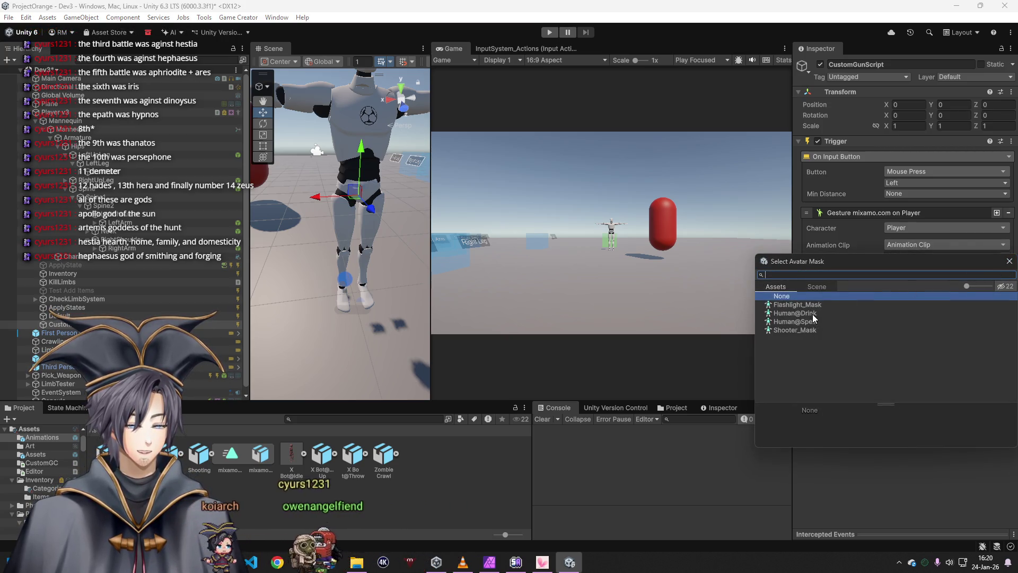
# - Mask the gesture with Shooter_Mask and test-fire it in Play mode
pyautogui.doubleClick(813, 331)
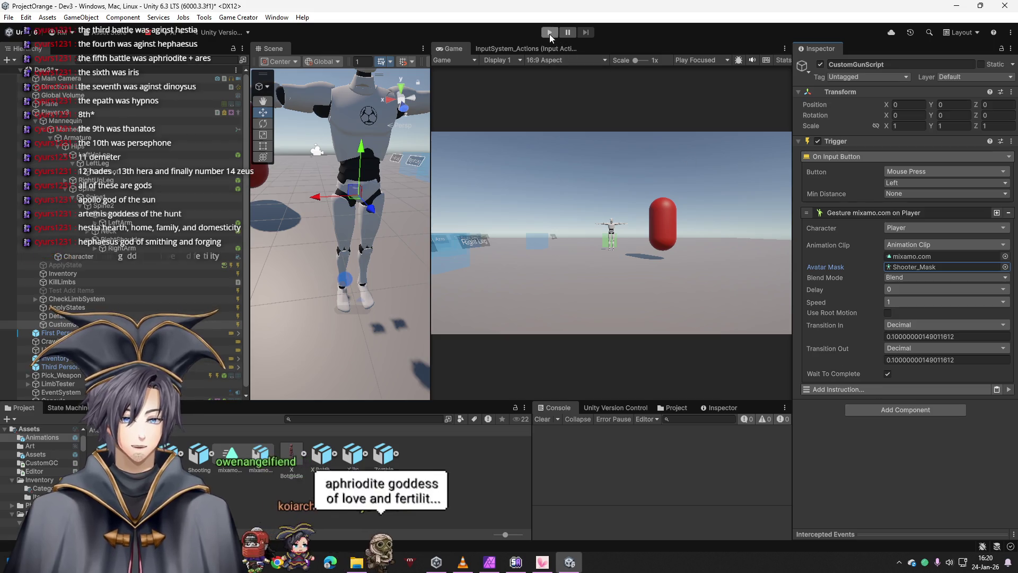
pyautogui.click(549, 33)
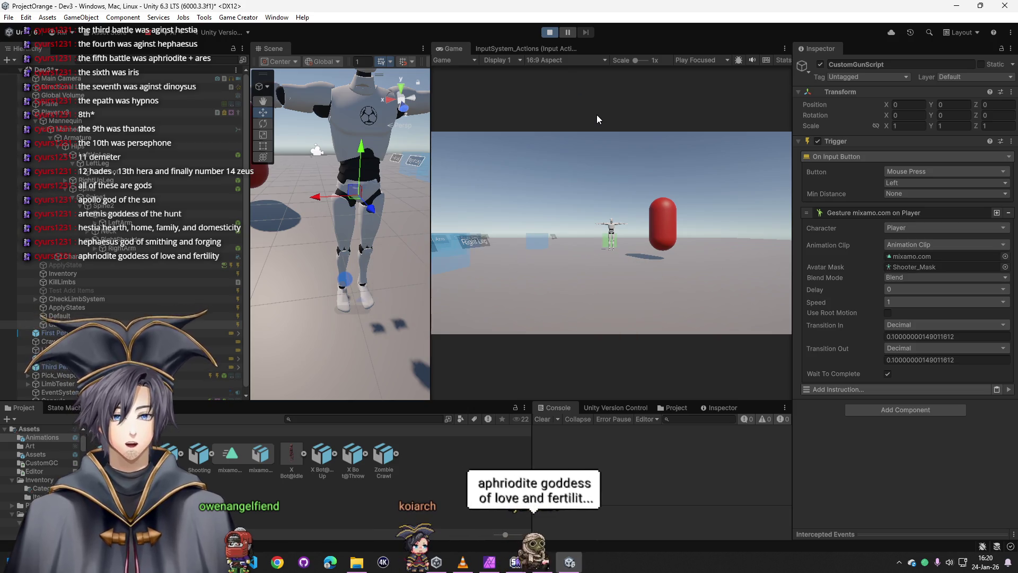
pyautogui.click(595, 175)
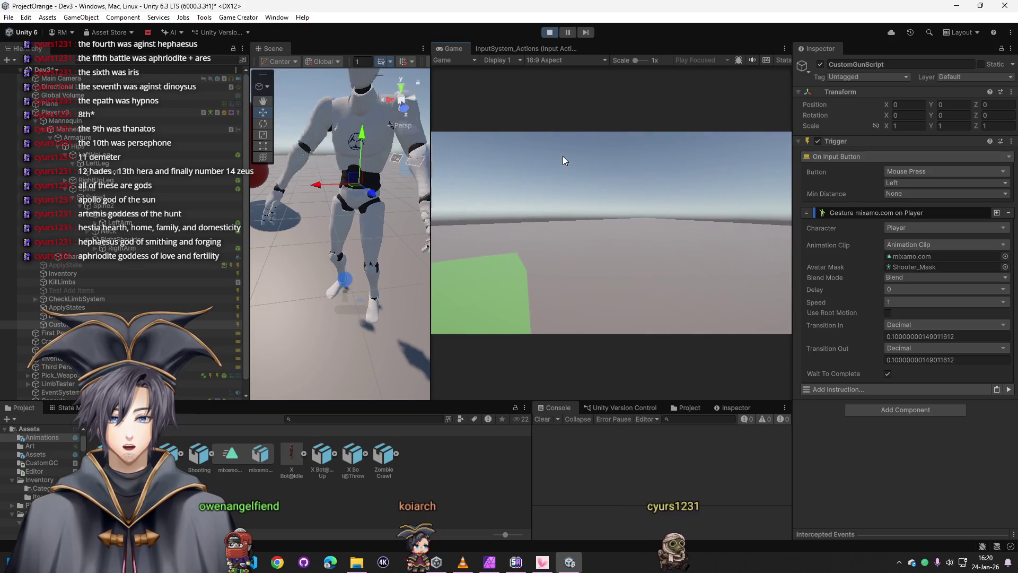
pyautogui.click(571, 159)
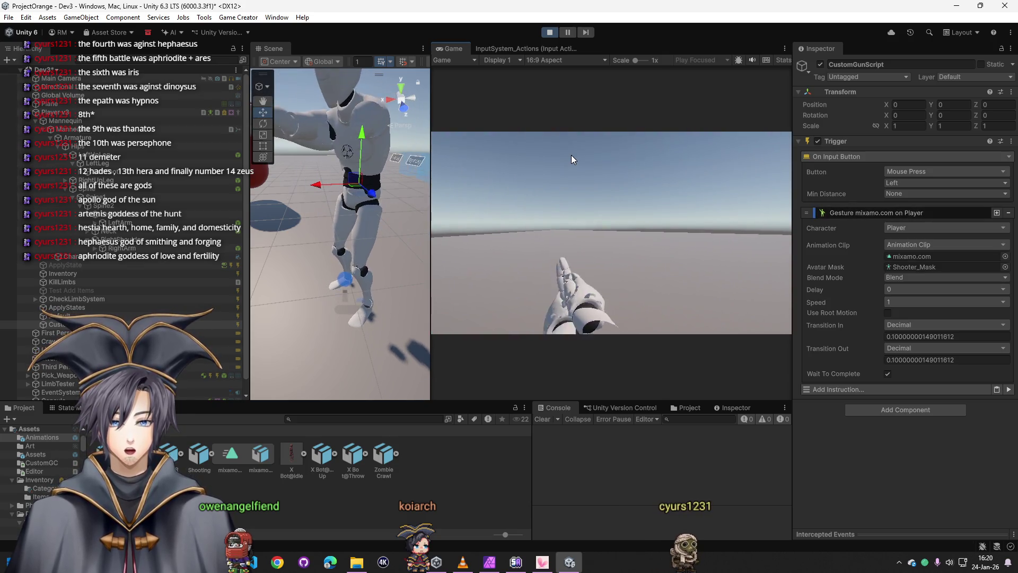
pyautogui.click(536, 158)
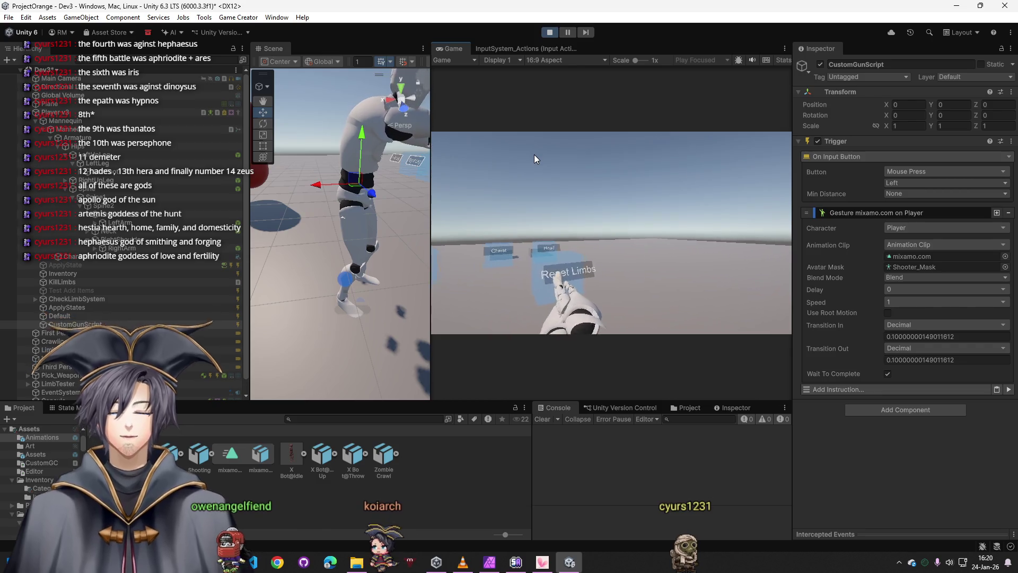
pyautogui.click(517, 156)
pyautogui.click(517, 156)
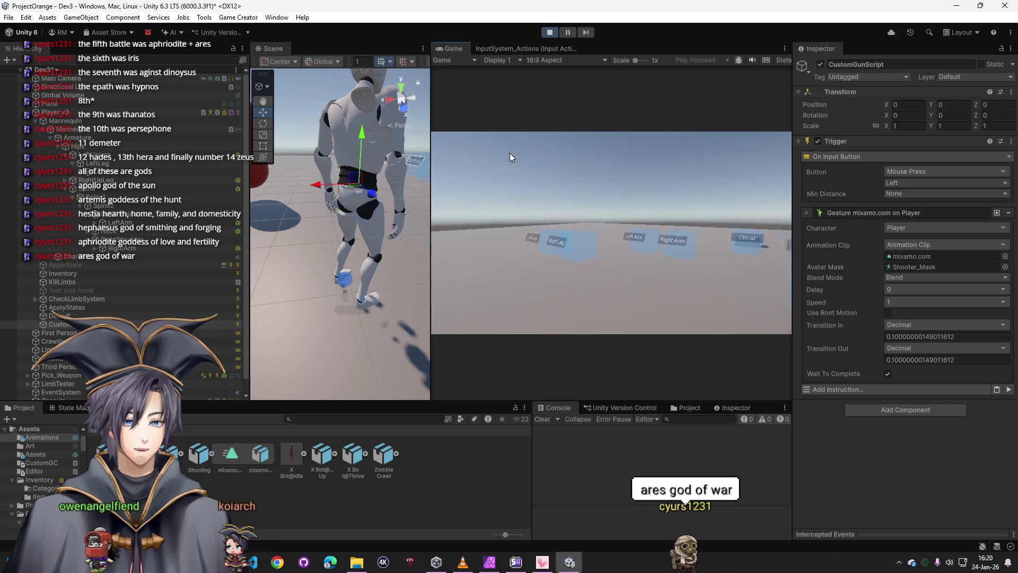
# - Stop Play mode and show the top-level Assets folders in the Project pane
pyautogui.press('super')
pyautogui.click(549, 32)
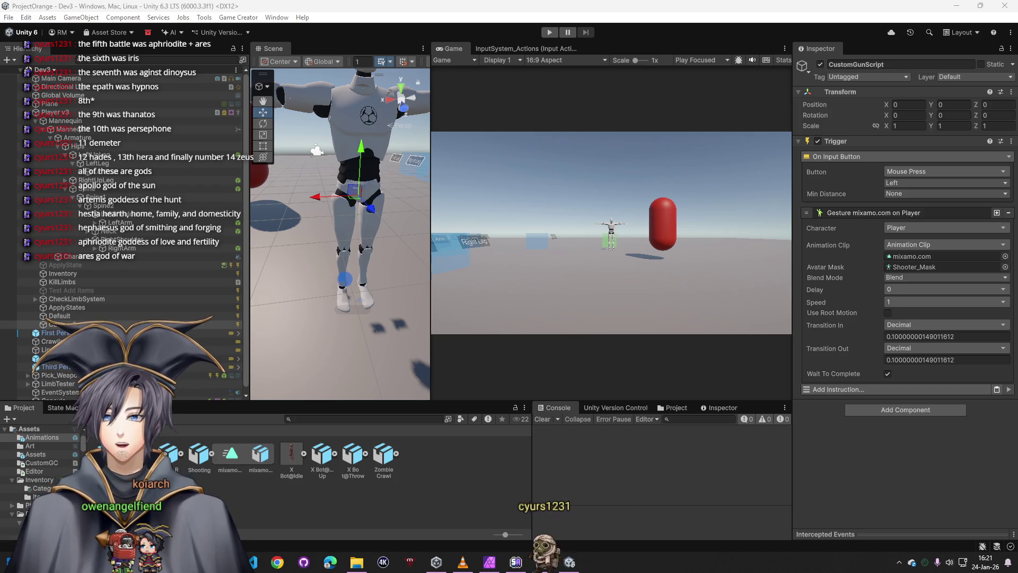
pyautogui.click(101, 429)
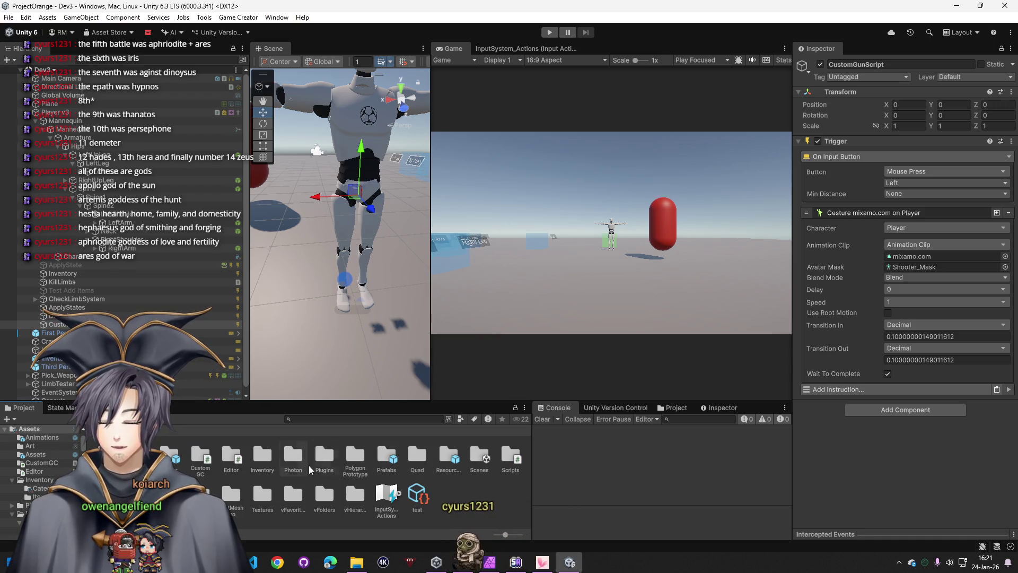
pyautogui.click(893, 393)
# - Add an Invoke Method instruction to the trigger and open the Custom Weapons folder
pyautogui.write('invok')
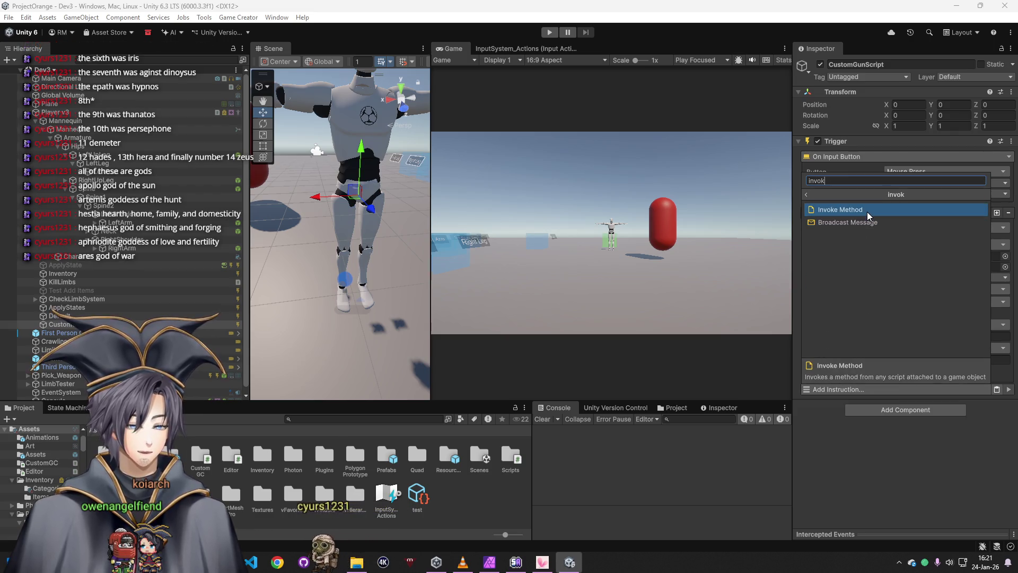
pyautogui.click(866, 211)
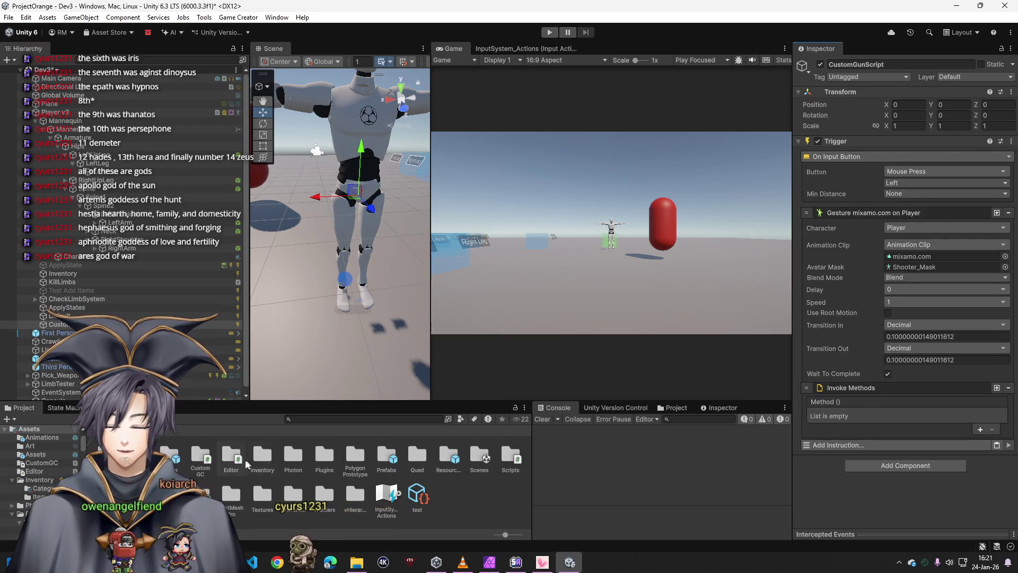
pyautogui.click(393, 485)
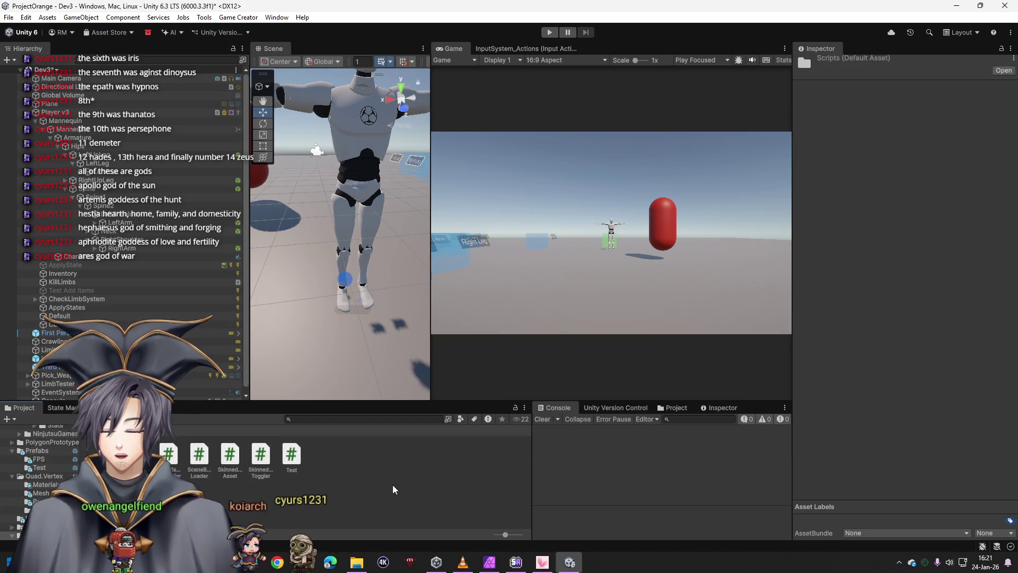
pyautogui.rightClick(393, 484)
pyautogui.moveTo(421, 168)
pyautogui.click(582, 168)
# - Create a SimpleShooter C# script in Custom Weapons and leave the code editor
pyautogui.rightClick(218, 476)
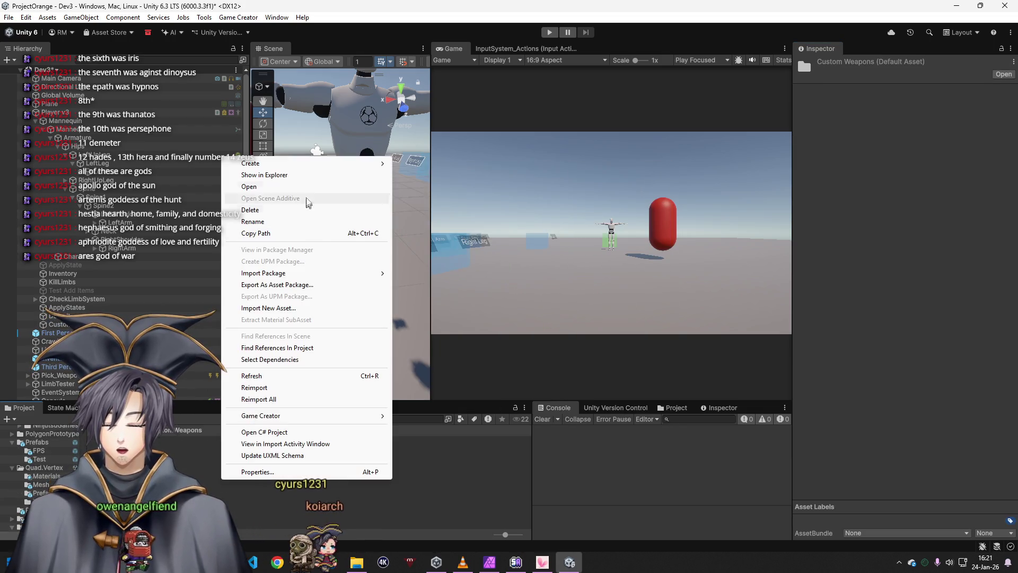
pyautogui.moveTo(233, 159)
pyautogui.click(424, 186)
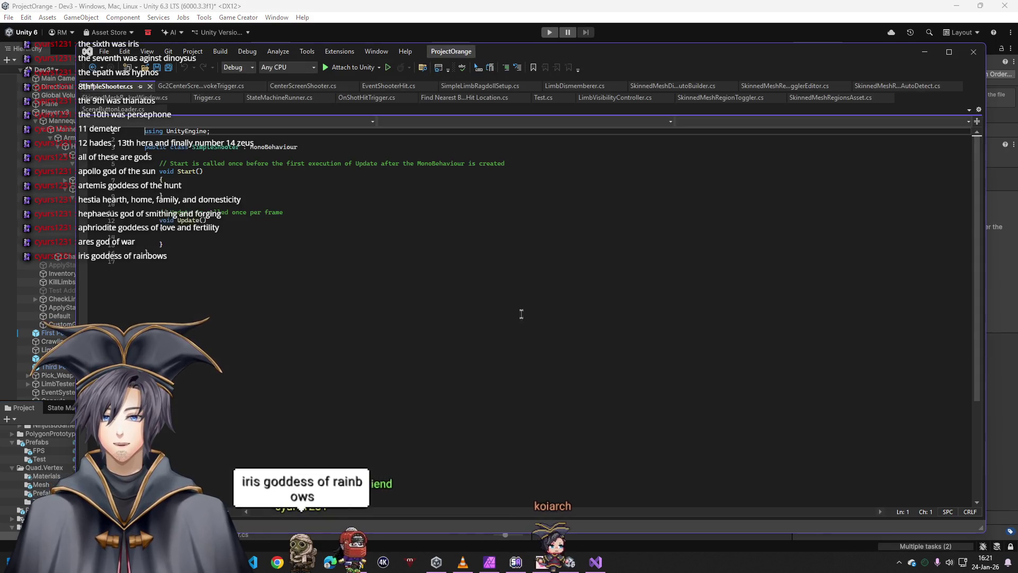
pyautogui.click(924, 52)
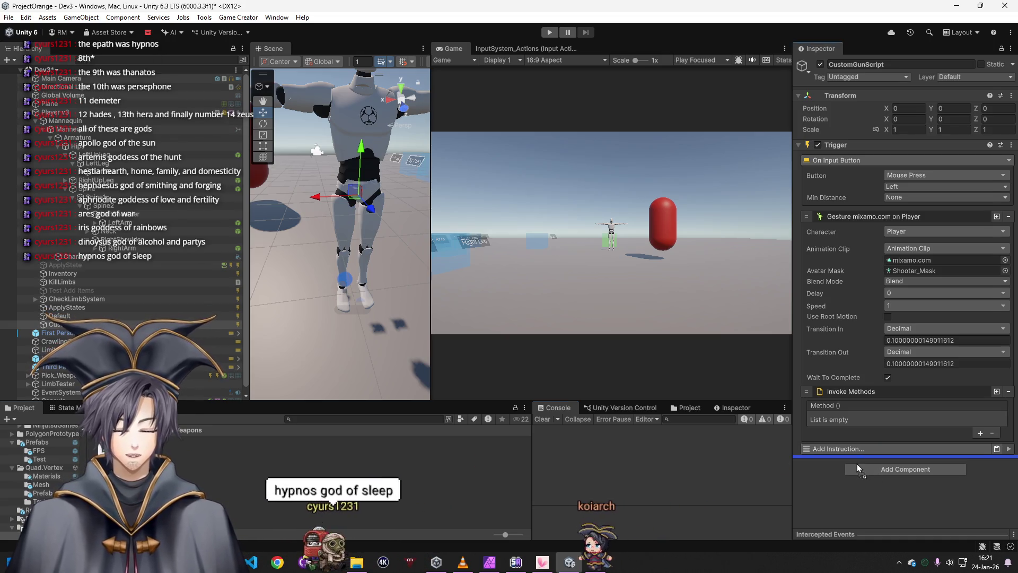
# - Attach Simple Shooter to CustomGunScript with Main Camera and the AK_Shot clip
pyautogui.hotkey('ctrl', 'z')
pyautogui.scroll(-2, 860, 472)
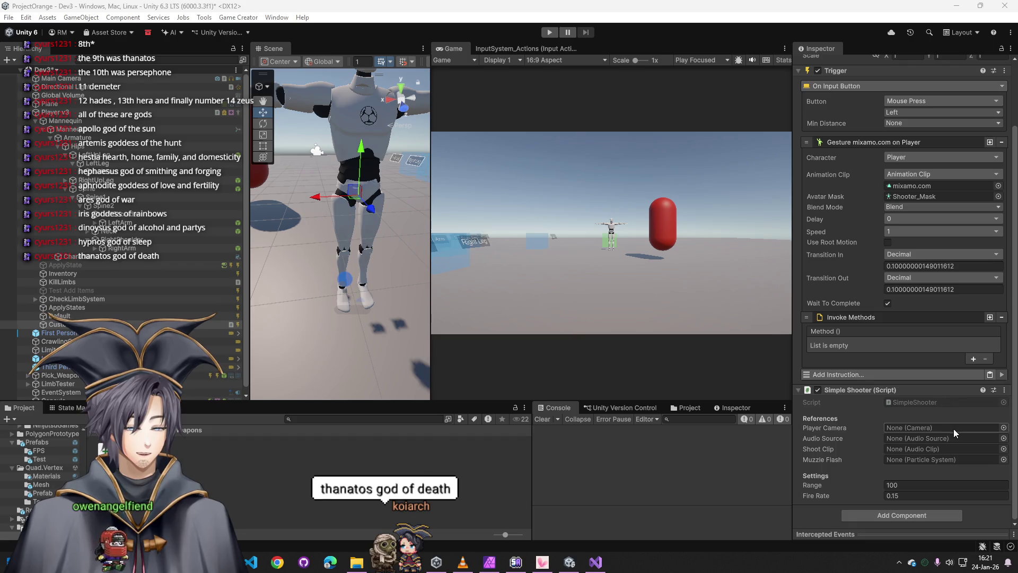
pyautogui.click(1003, 427)
pyautogui.doubleClick(860, 428)
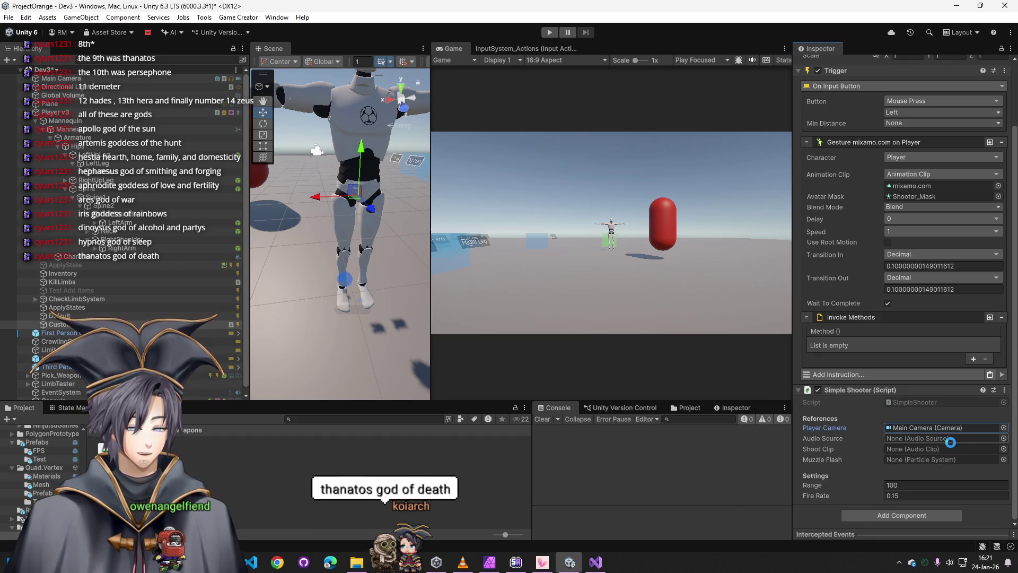
pyautogui.click(1004, 437)
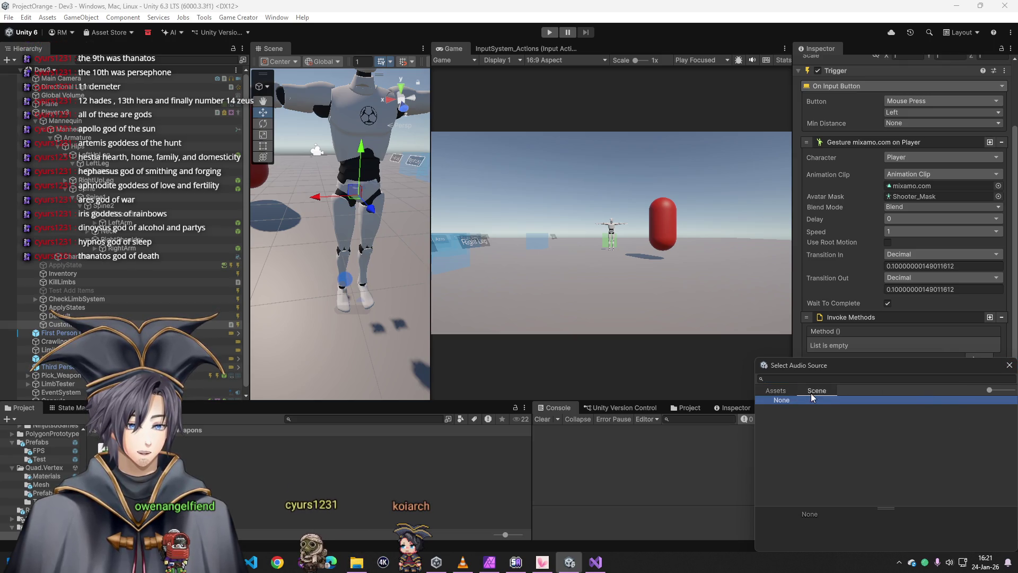
pyautogui.click(1008, 365)
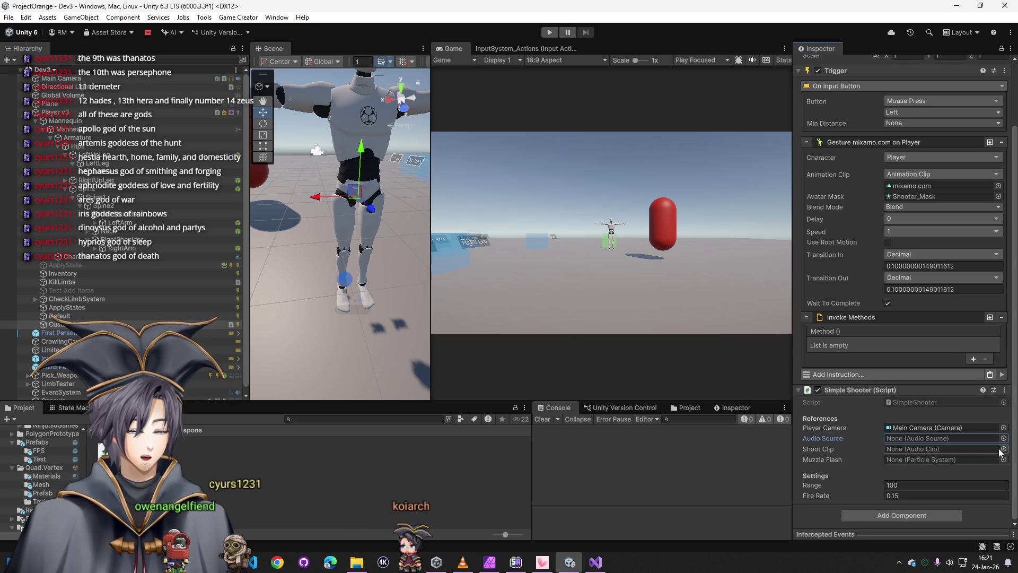
pyautogui.click(1002, 449)
pyautogui.doubleClick(796, 408)
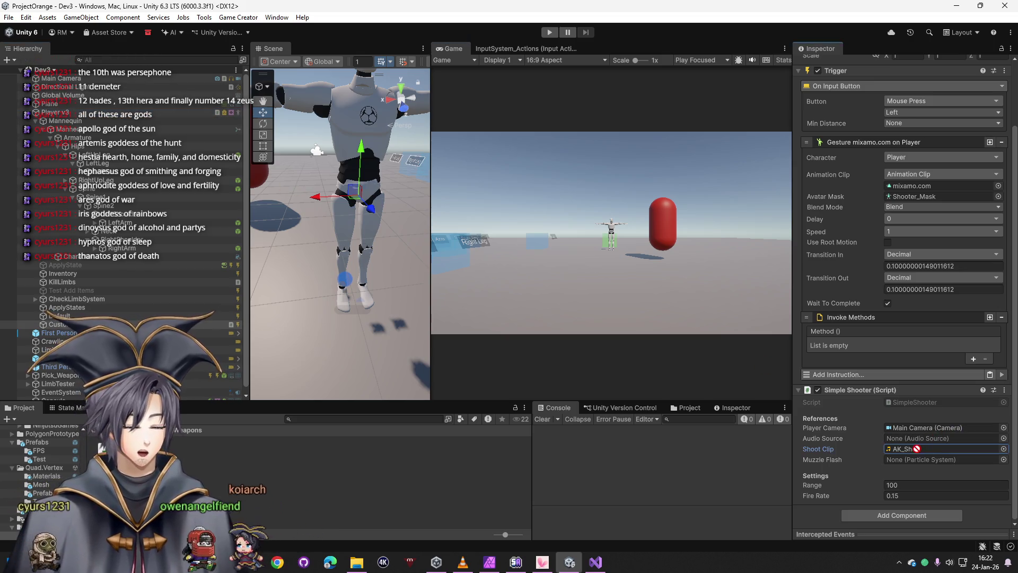
pyautogui.click(1003, 438)
pyautogui.doubleClick(1004, 390)
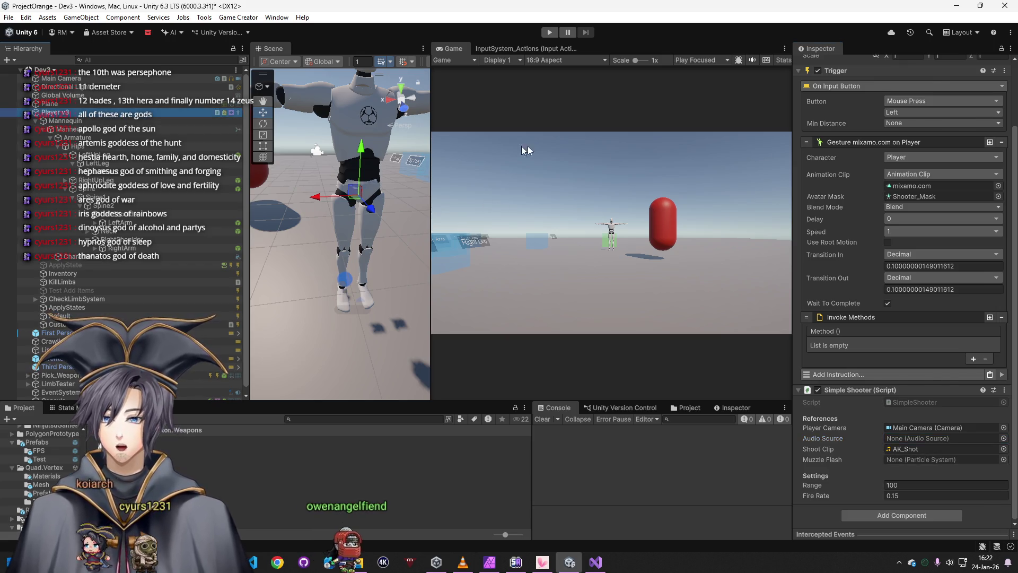
# - Add an Audio Source component to Player v3
pyautogui.click(361, 159)
pyautogui.click(856, 527)
pyautogui.write('audi')
pyautogui.click(870, 499)
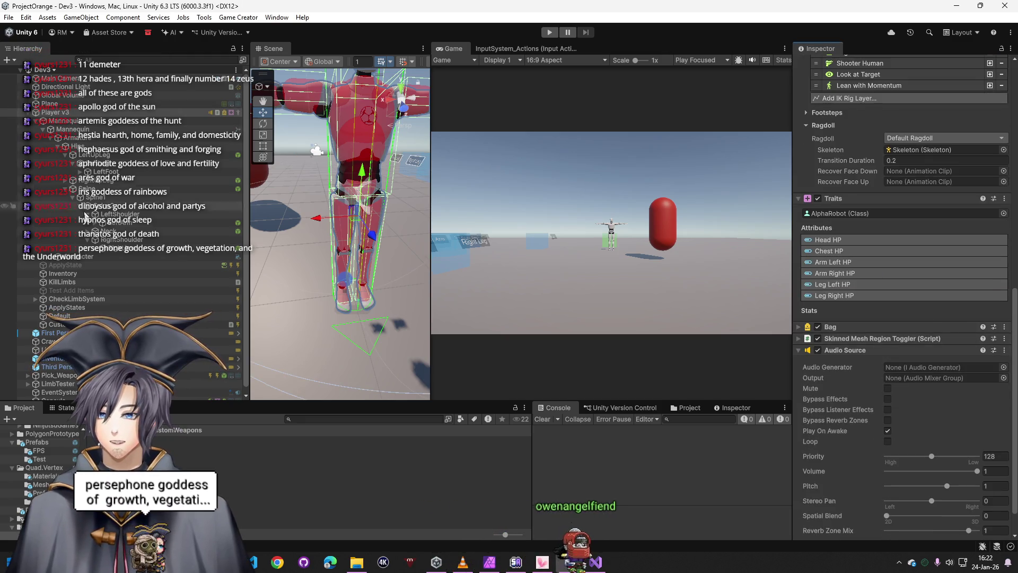
# - Reselect the CustomGunScript gun object and bring the Unity editor back in front after the script reload
pyautogui.click(53, 324)
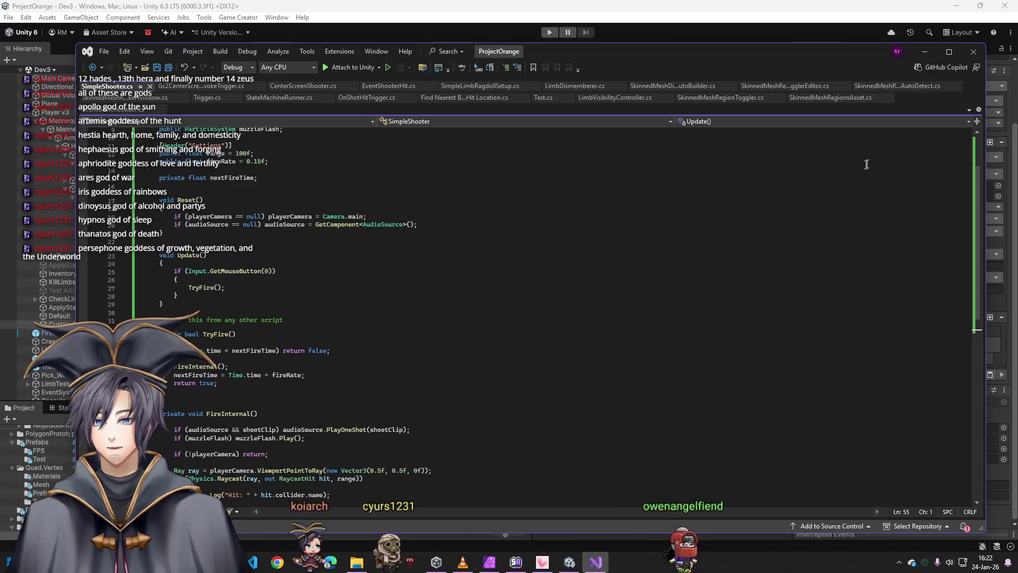
pyautogui.click(924, 51)
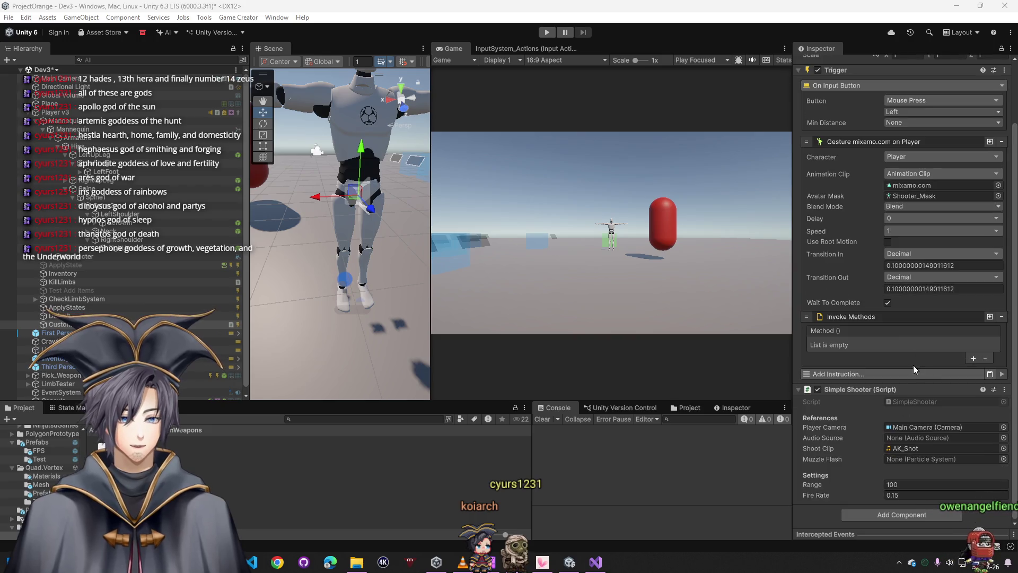
# - Add one Invoke Methods entry to the gesture and look through its function list without picking one
pyautogui.click(973, 359)
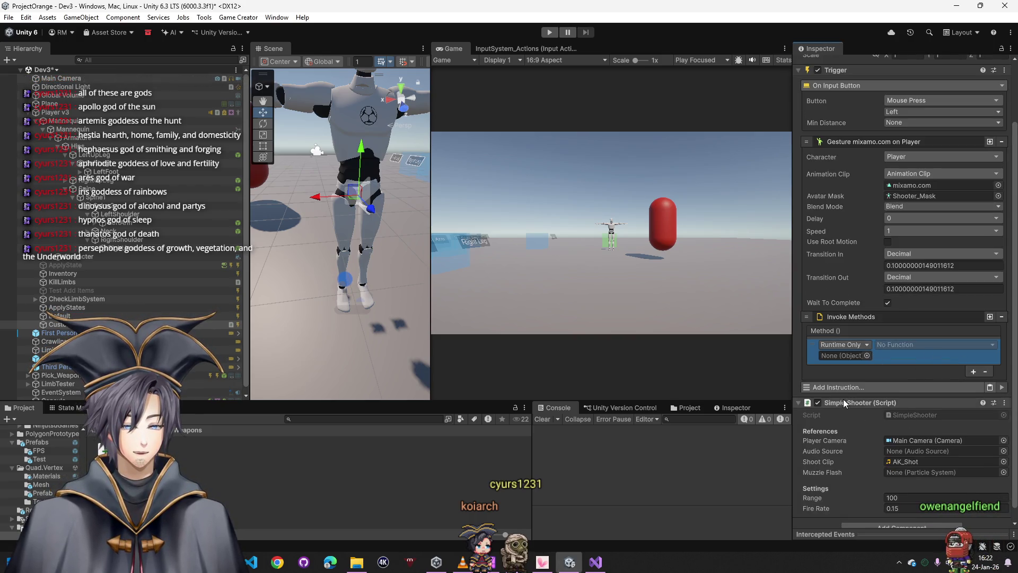
pyautogui.click(892, 346)
pyautogui.moveTo(911, 409)
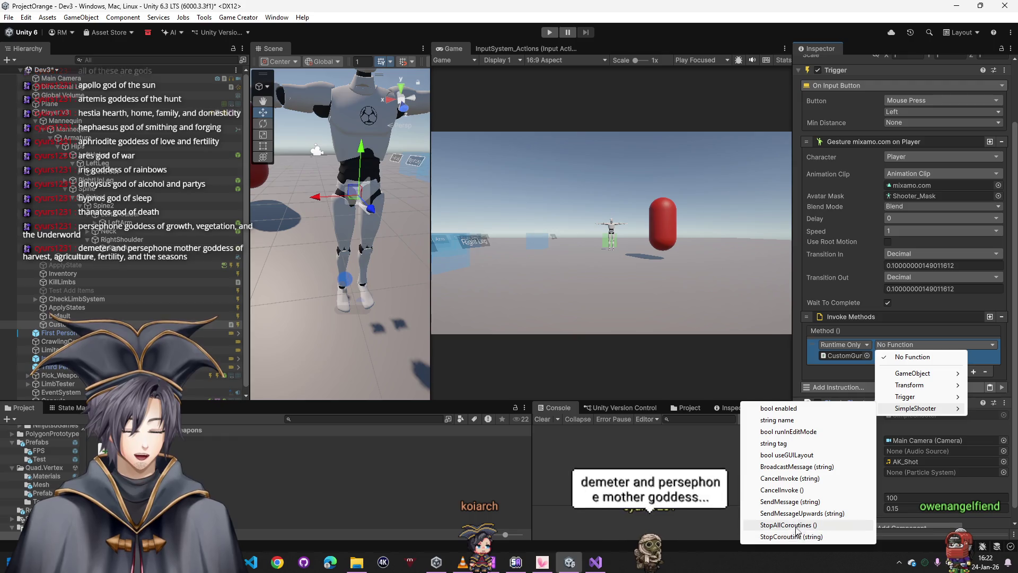
pyautogui.click(851, 368)
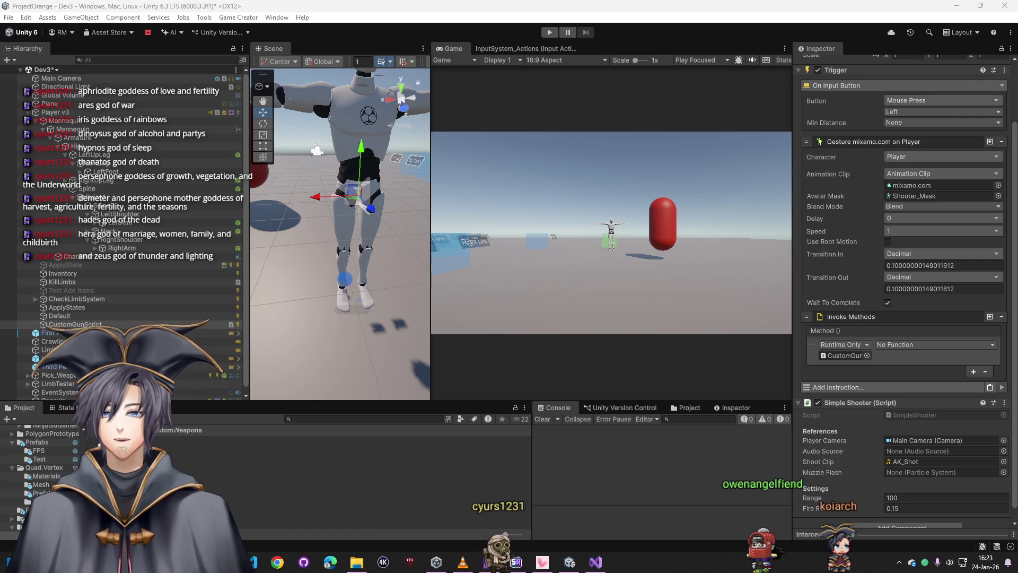
pyautogui.hotkey('alt', 'Tab')
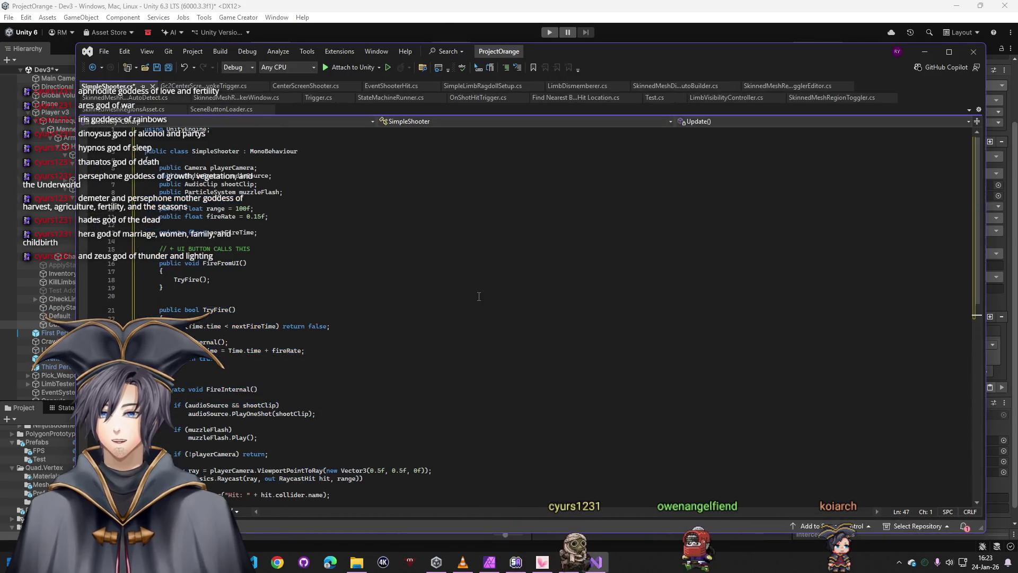
# - Reload SimpleShooter.cs, point the gesture's Invoke Methods entry at SimpleShooter.FireFromUI, and enter Play mode
pyautogui.click(486, 333)
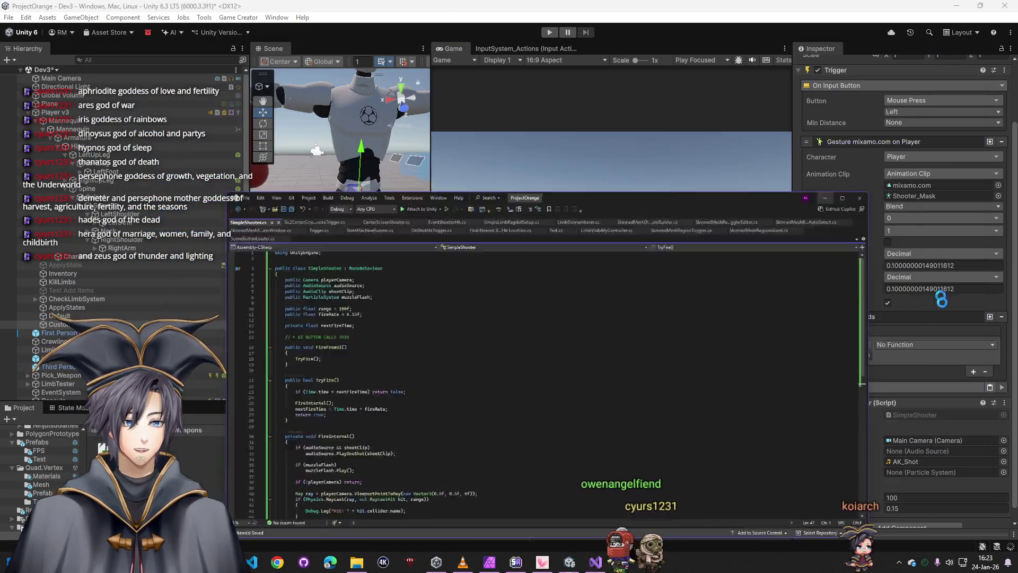
pyautogui.click(941, 300)
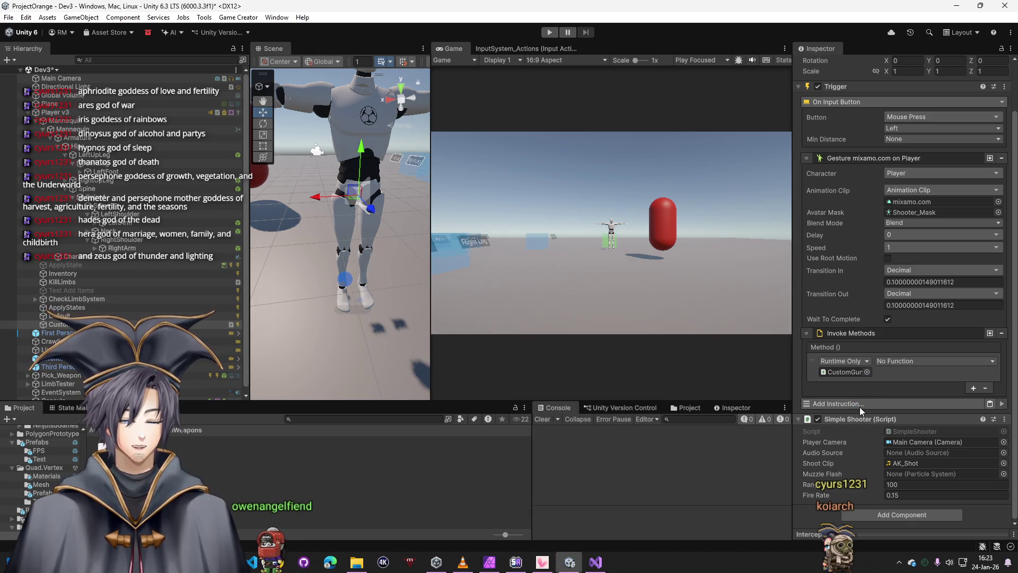
pyautogui.moveTo(850, 419); pyautogui.dragTo(841, 376)
pyautogui.click(934, 361)
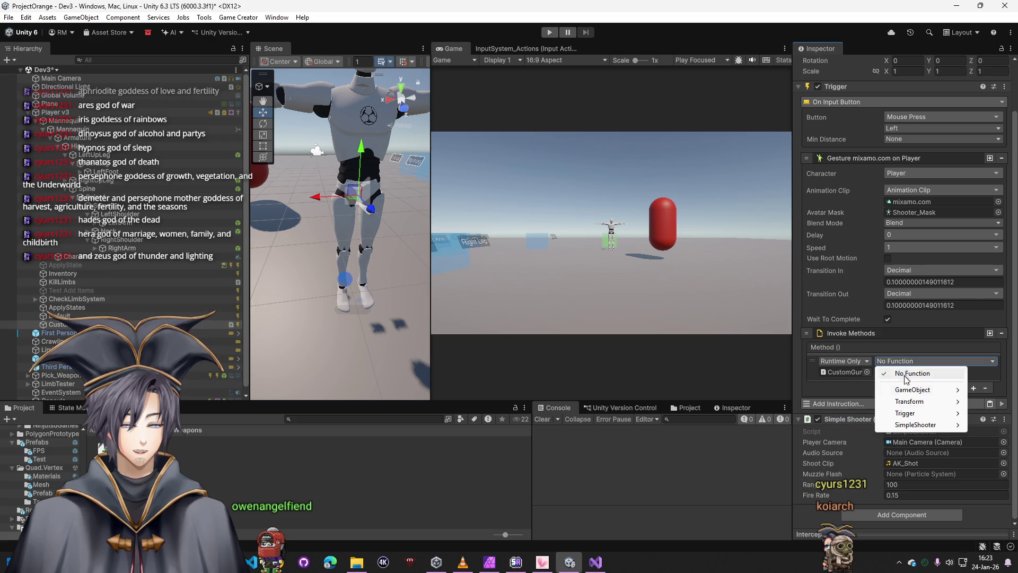
pyautogui.moveTo(917, 425)
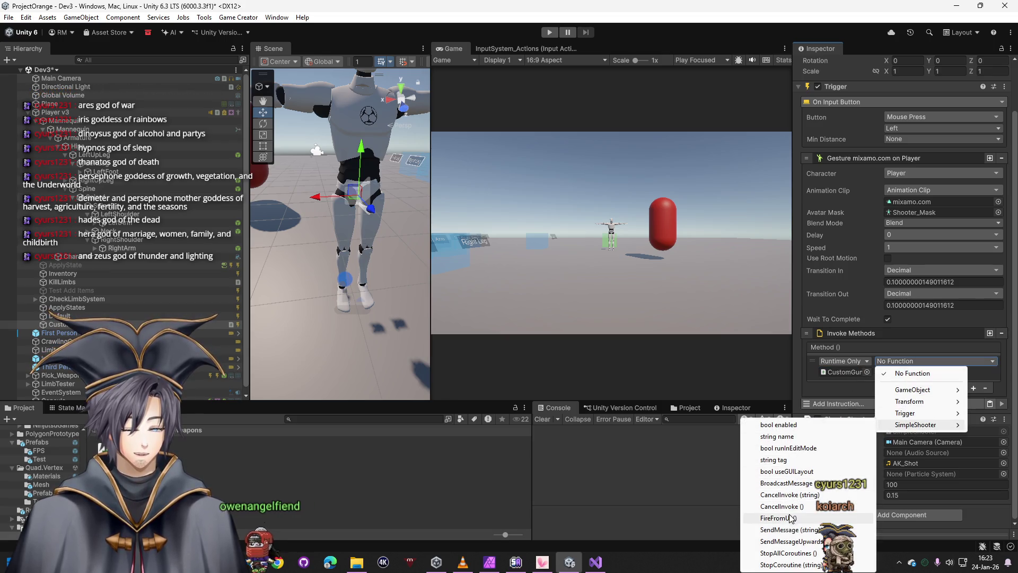
pyautogui.click(793, 518)
pyautogui.click(548, 32)
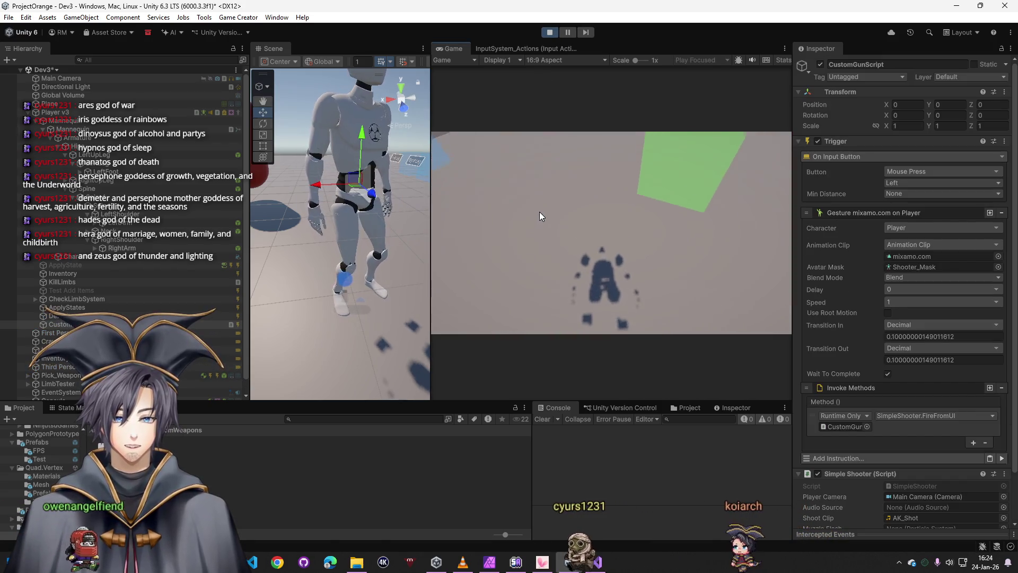
# - Fire test shots at the ground, red capsule and green cube, then stop Play mode
pyautogui.click(524, 203)
pyautogui.click(518, 202)
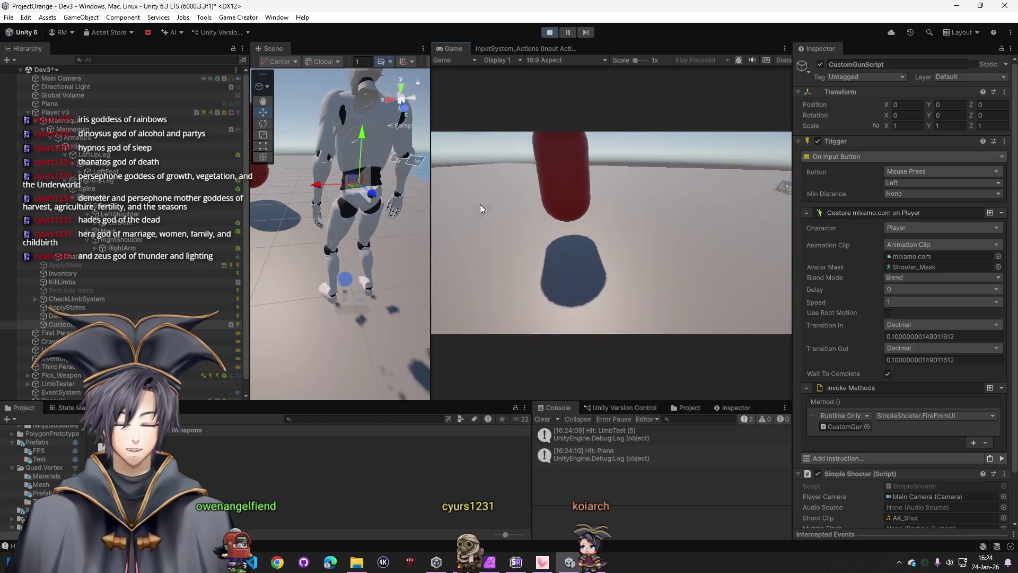
pyautogui.click(485, 202)
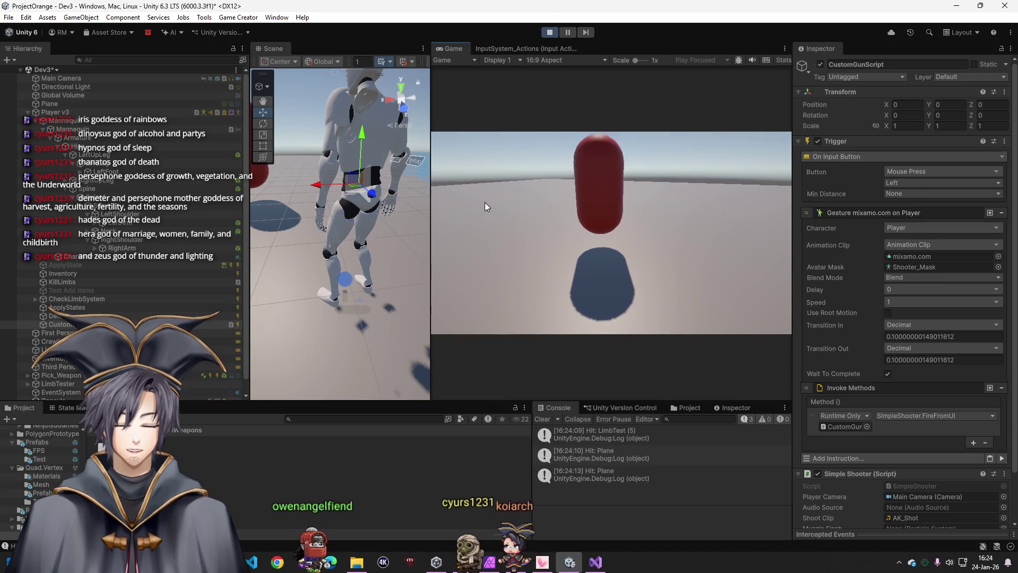
pyautogui.click(487, 196)
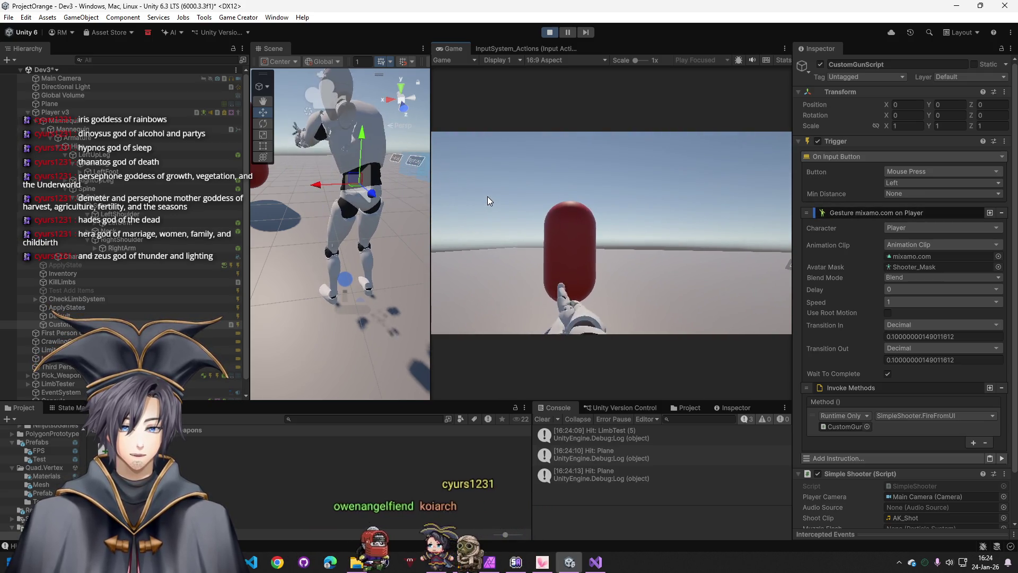
pyautogui.click(487, 196)
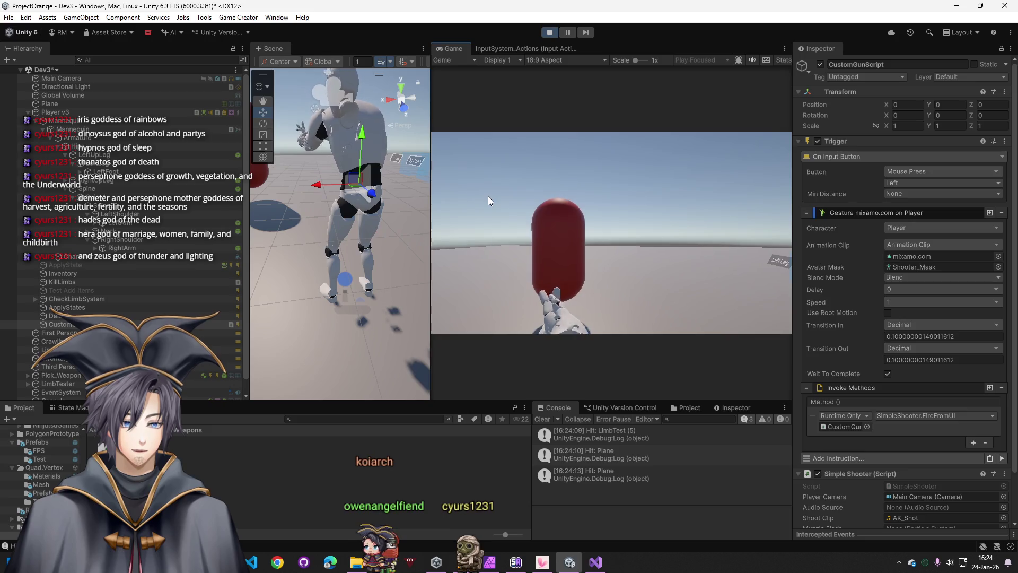
pyautogui.click(488, 196)
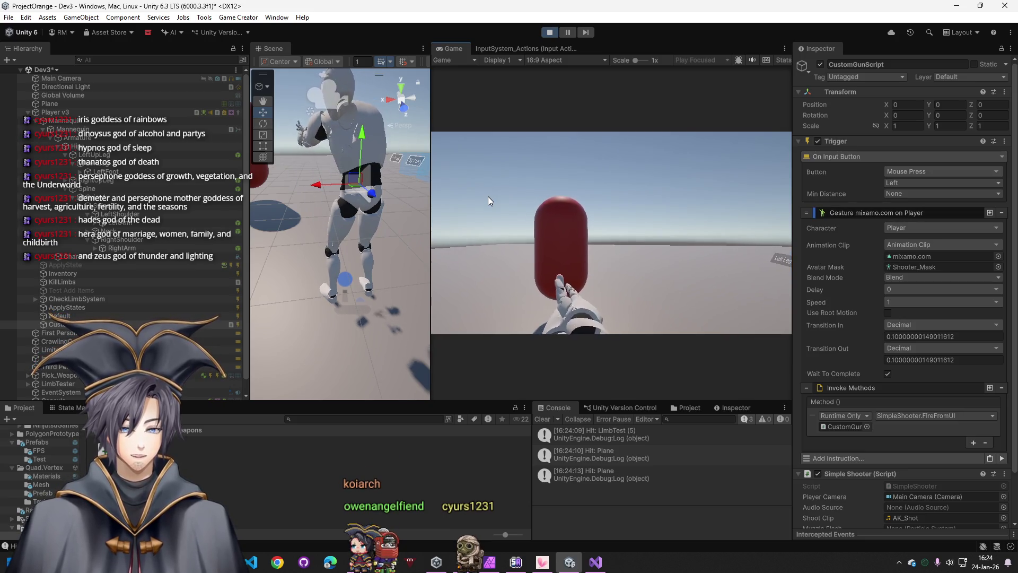
pyautogui.click(488, 196)
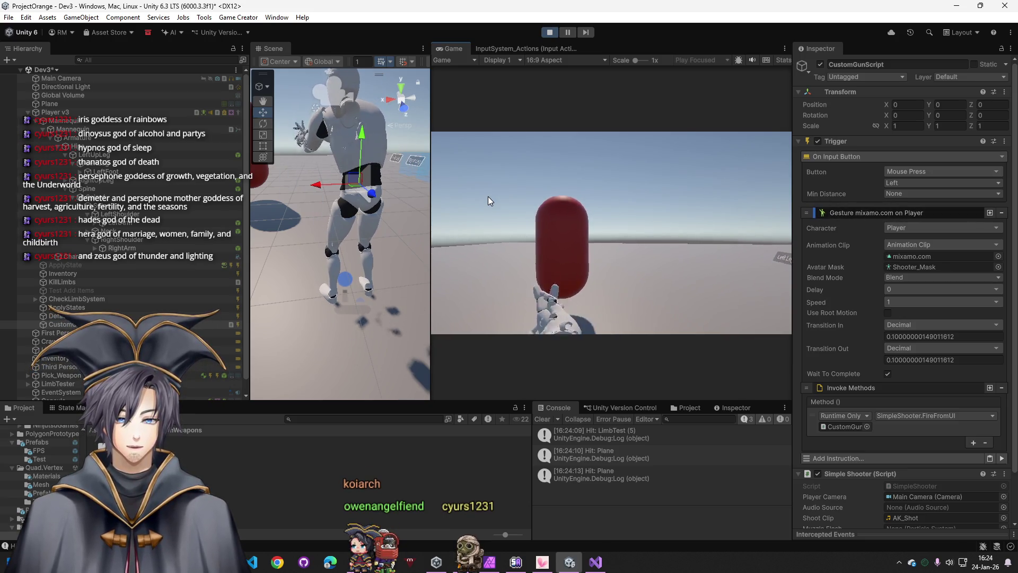
pyautogui.click(525, 210)
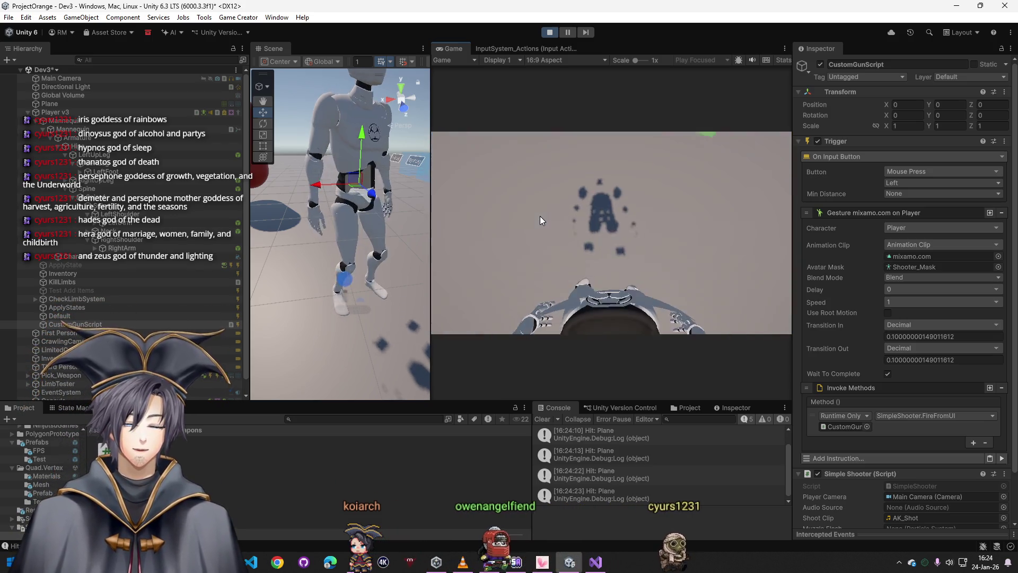
pyautogui.click(539, 215)
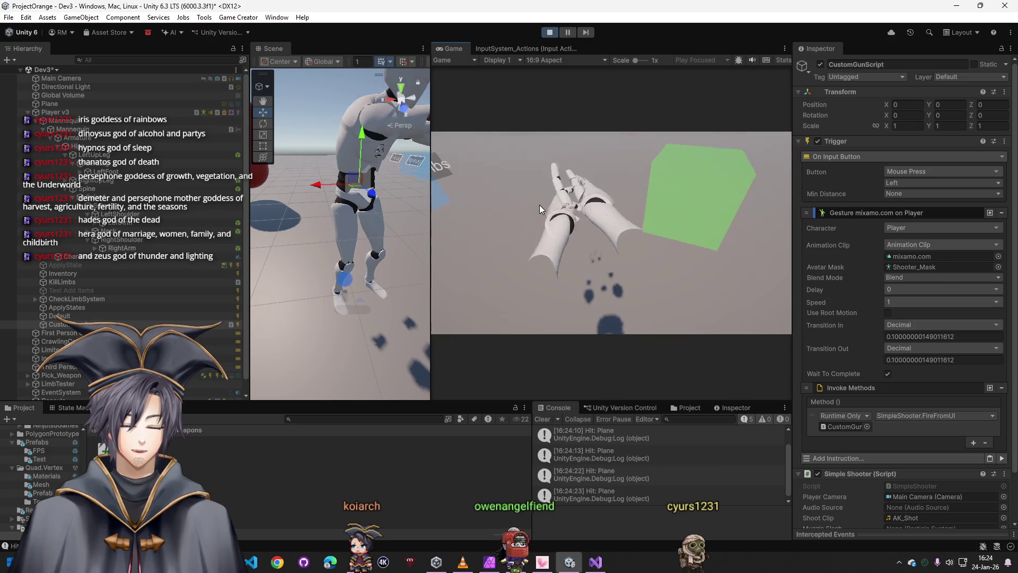
pyautogui.click(551, 31)
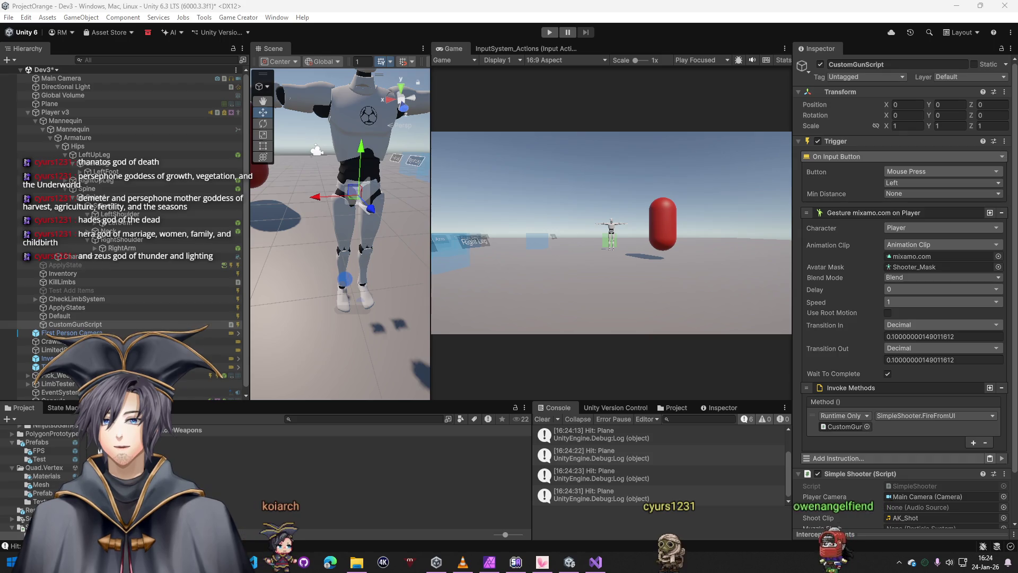
# - Recompile the tracer code, playtest shots at the plane and limb target, then stop and scroll the Inspector
pyautogui.hotkey('alt', 'Tab')
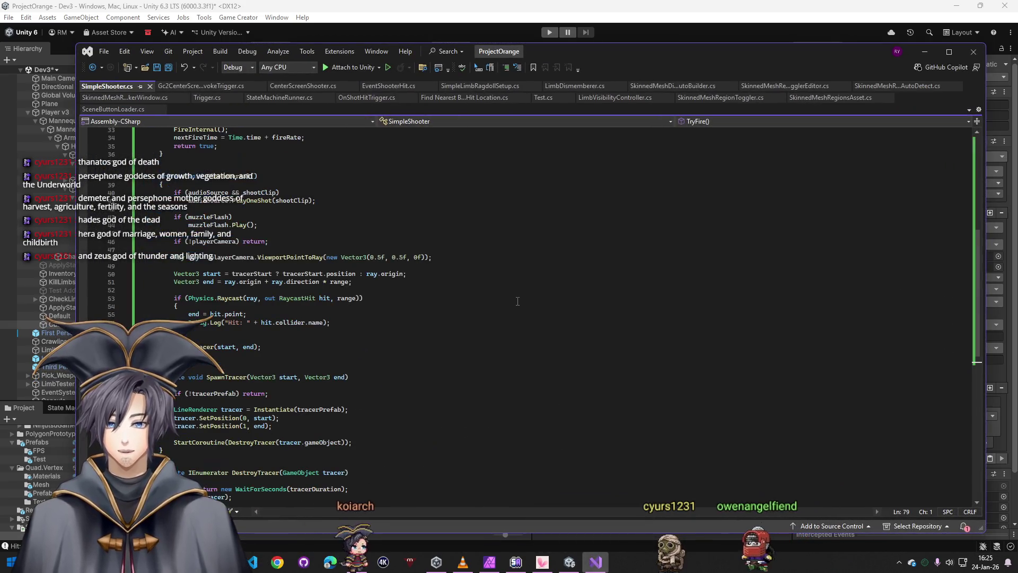
pyautogui.hotkey('alt', 'Tab')
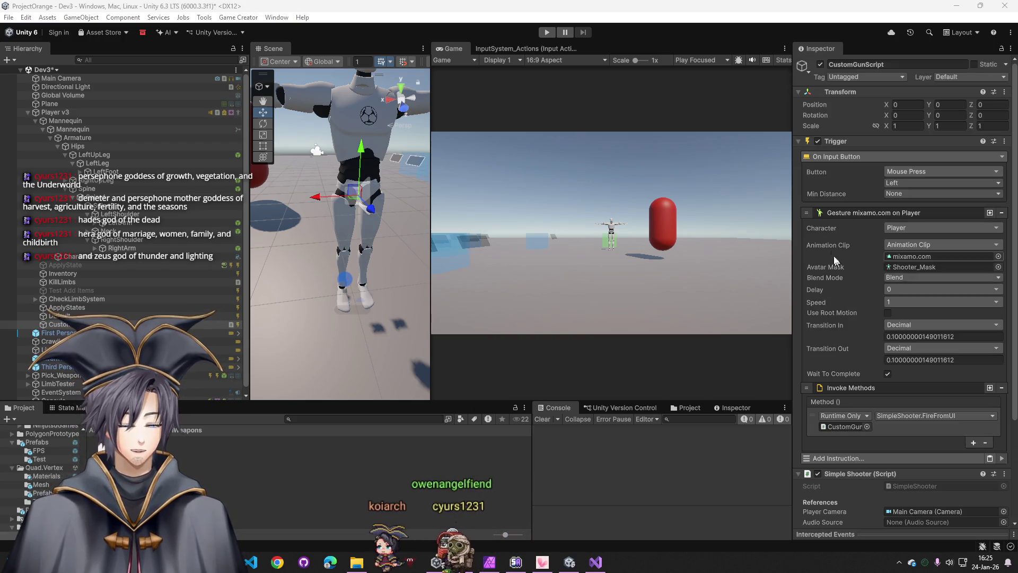
pyautogui.click(549, 33)
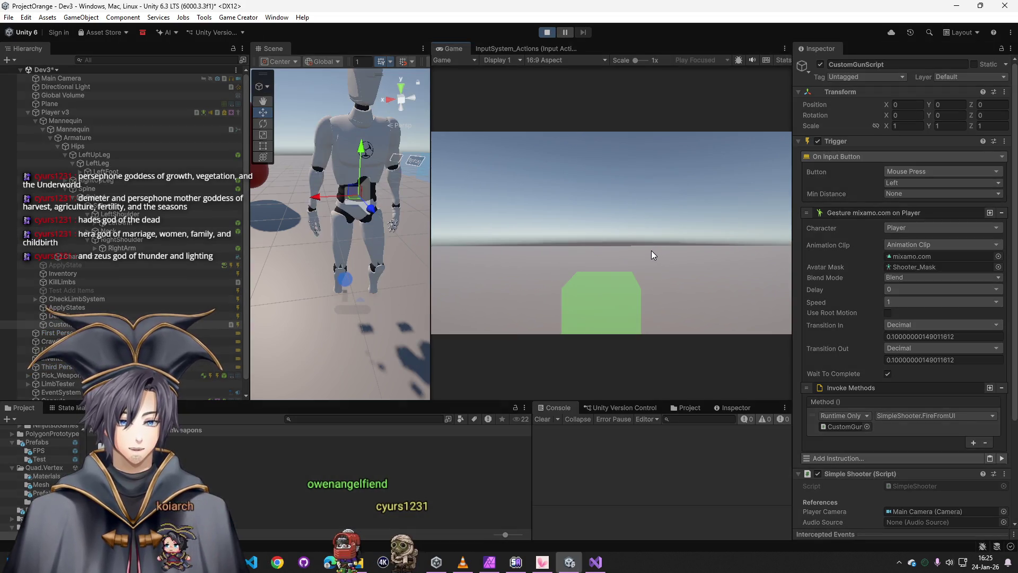
pyautogui.click(647, 247)
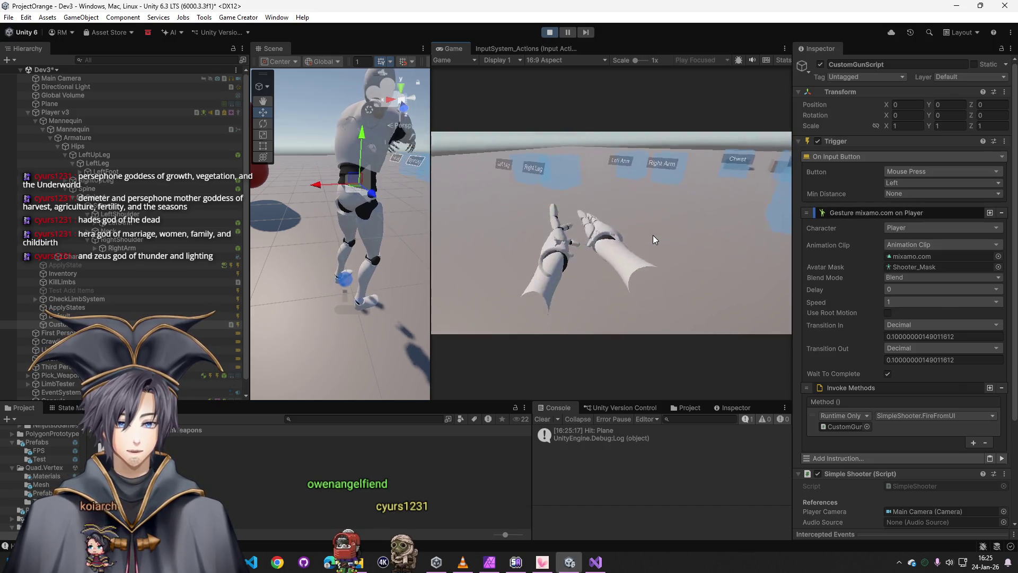
pyautogui.click(656, 228)
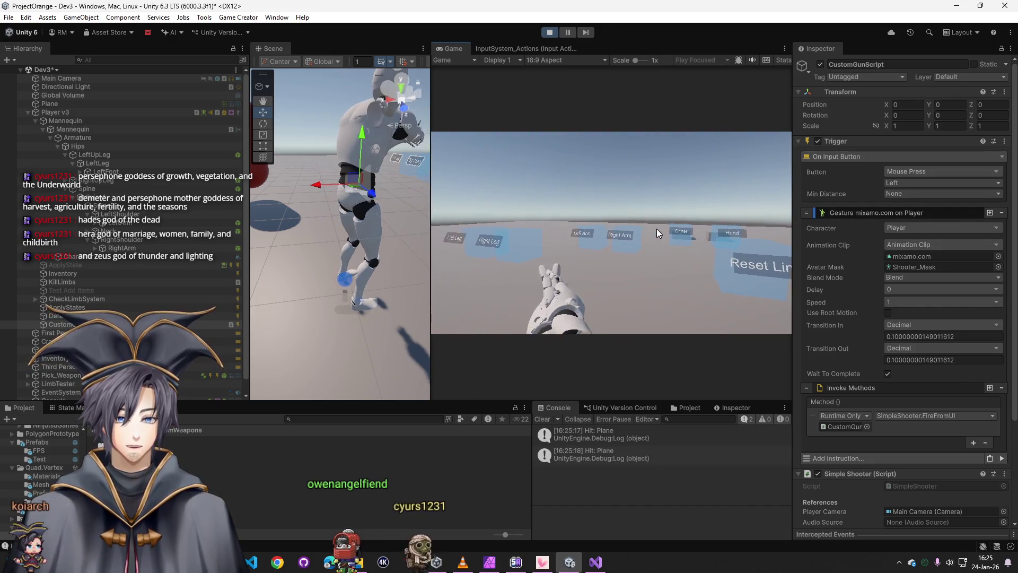
pyautogui.press('super')
pyautogui.click(649, 127)
pyautogui.click(552, 33)
pyautogui.scroll(-3, 857, 381)
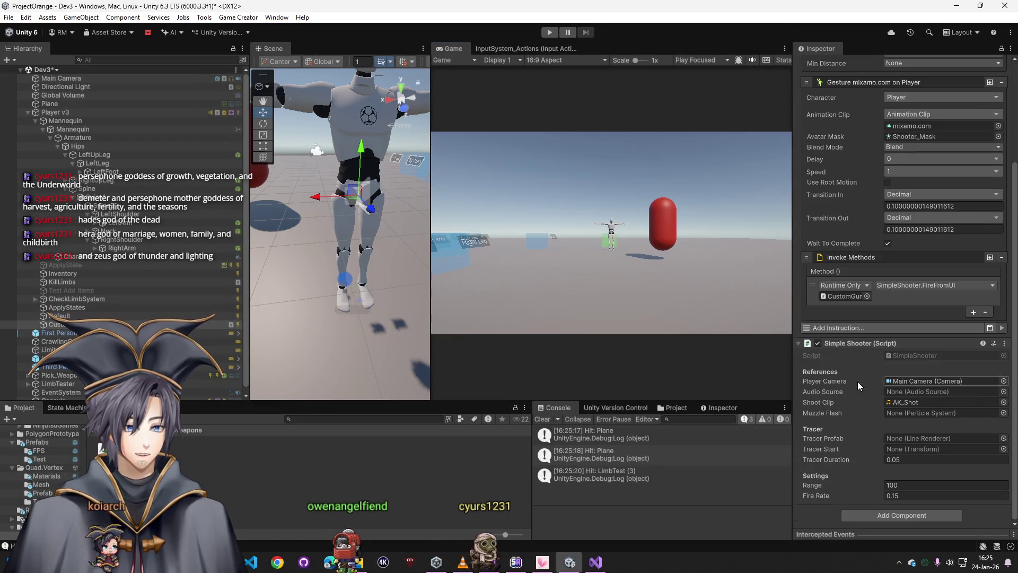
# - Add a Line Renderer to the gun and use it as the Tracer Prefab
pyautogui.click(899, 514)
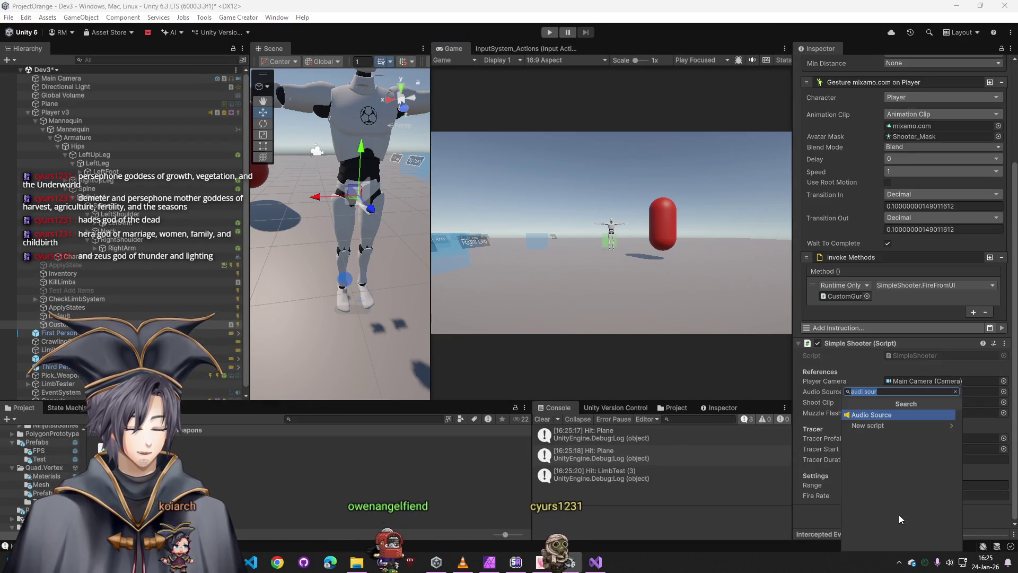
pyautogui.write('line')
pyautogui.press('Return')
pyautogui.scroll(-3, 898, 514)
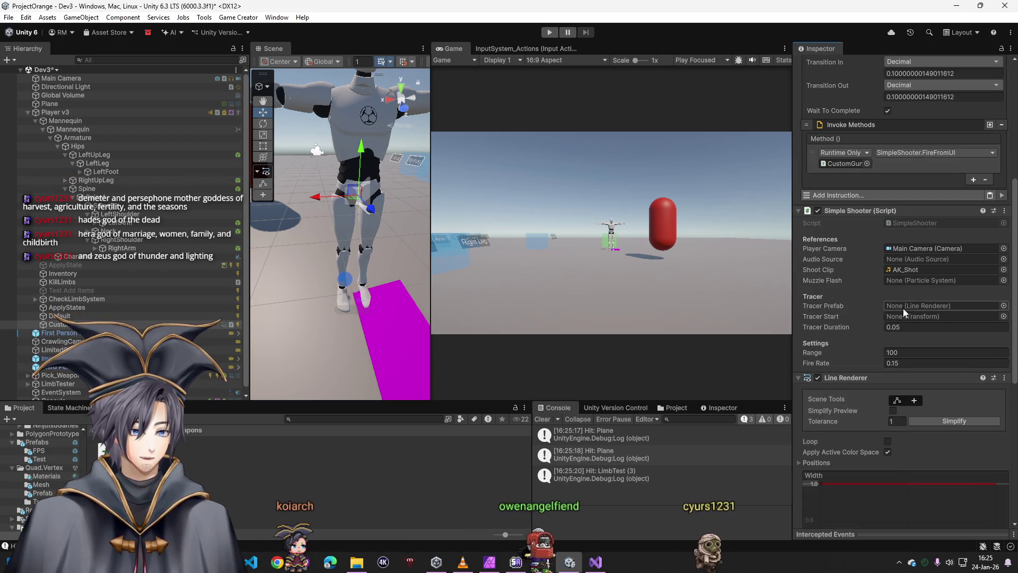
pyautogui.click(1003, 306)
pyautogui.doubleClick(847, 336)
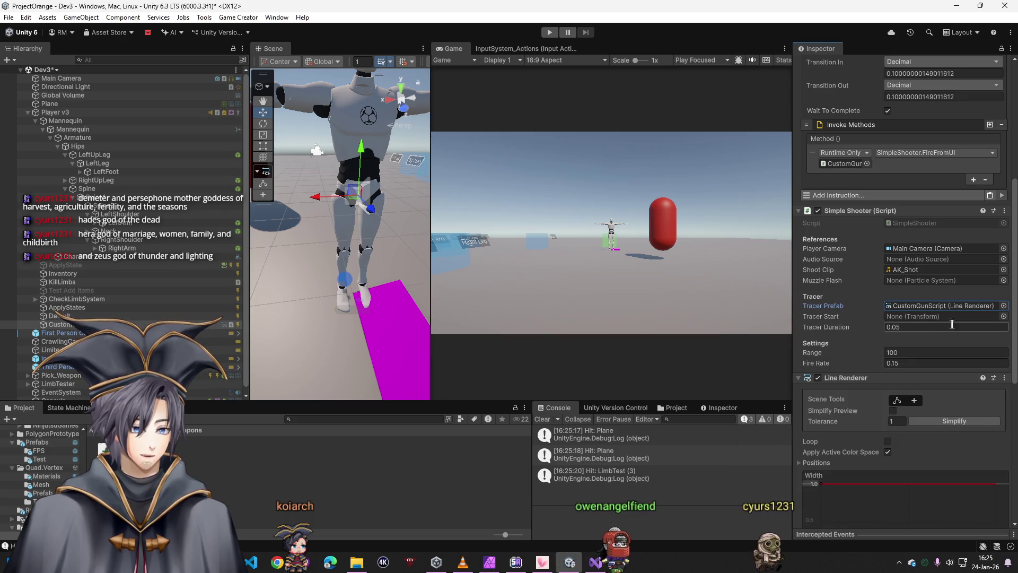
# - Set the Tracer Start point to LeftHandThumb4
pyautogui.click(1003, 316)
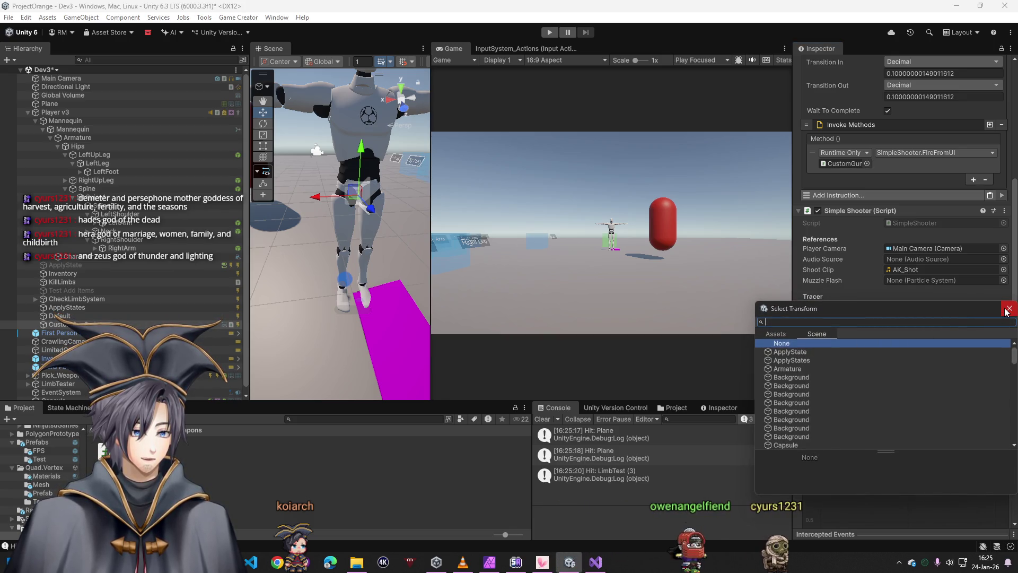
pyautogui.click(1008, 309)
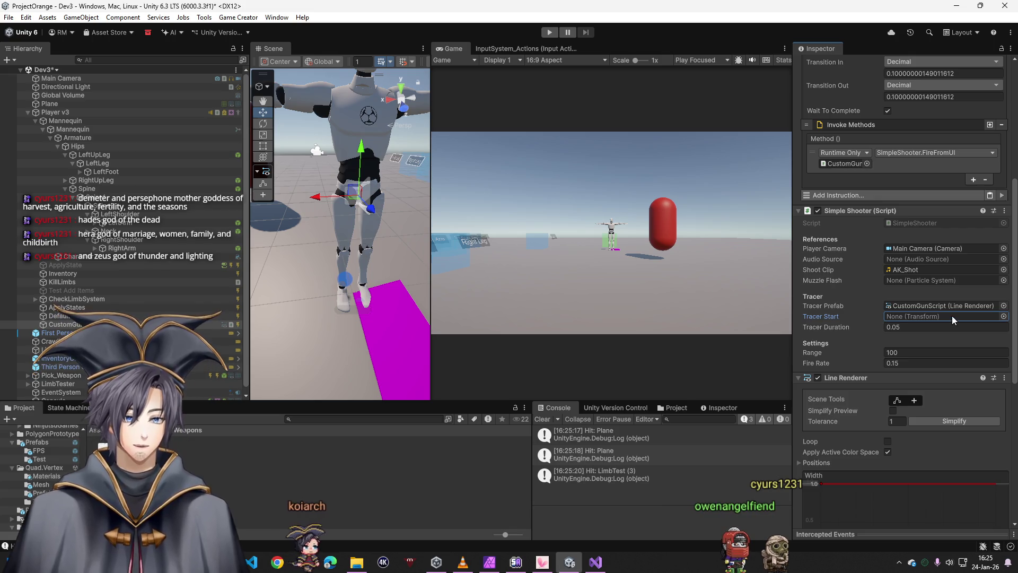
pyautogui.click(1003, 316)
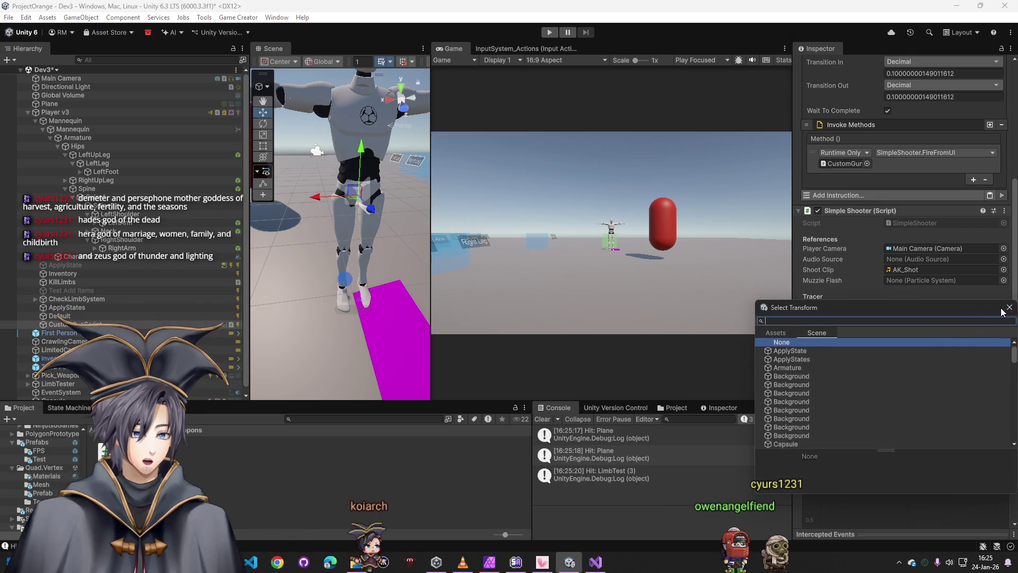
pyautogui.scroll(-10, 897, 431)
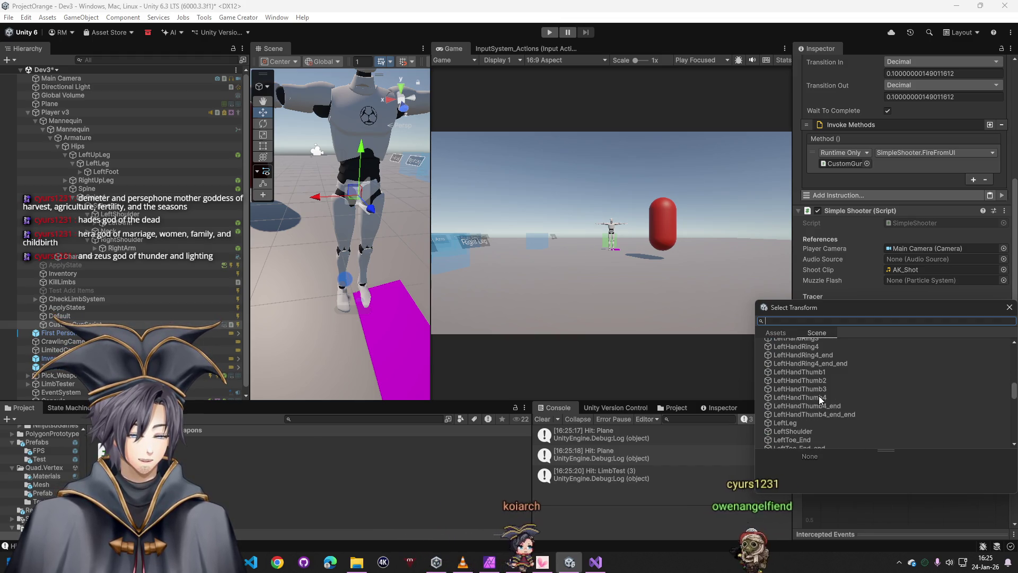
pyautogui.doubleClick(819, 396)
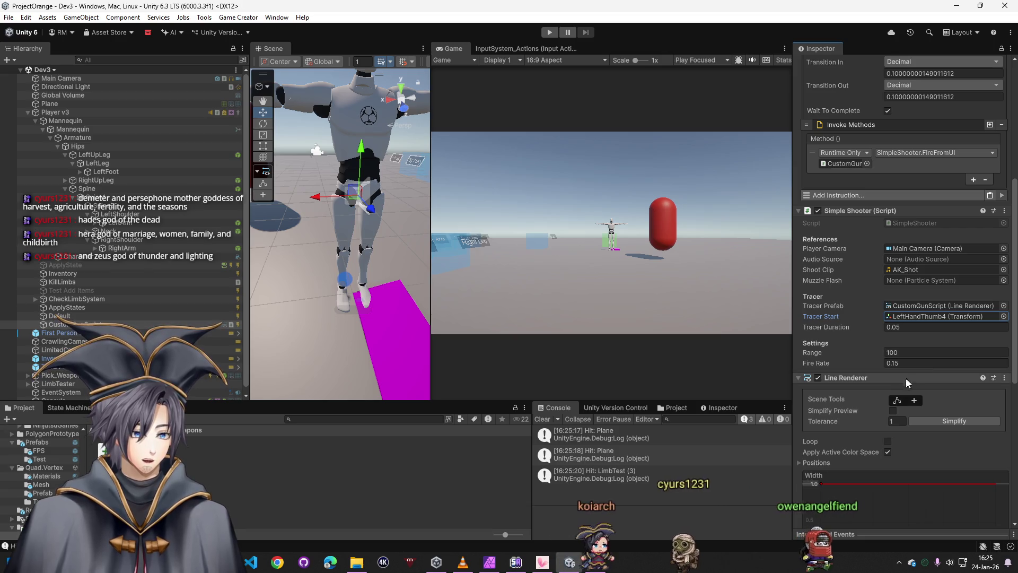
# - Drag the Line Renderer's width key down to make the tracer thinner
pyautogui.scroll(-1, 885, 399)
pyautogui.scroll(-1, 886, 400)
pyautogui.moveTo(820, 426); pyautogui.dragTo(821, 500)
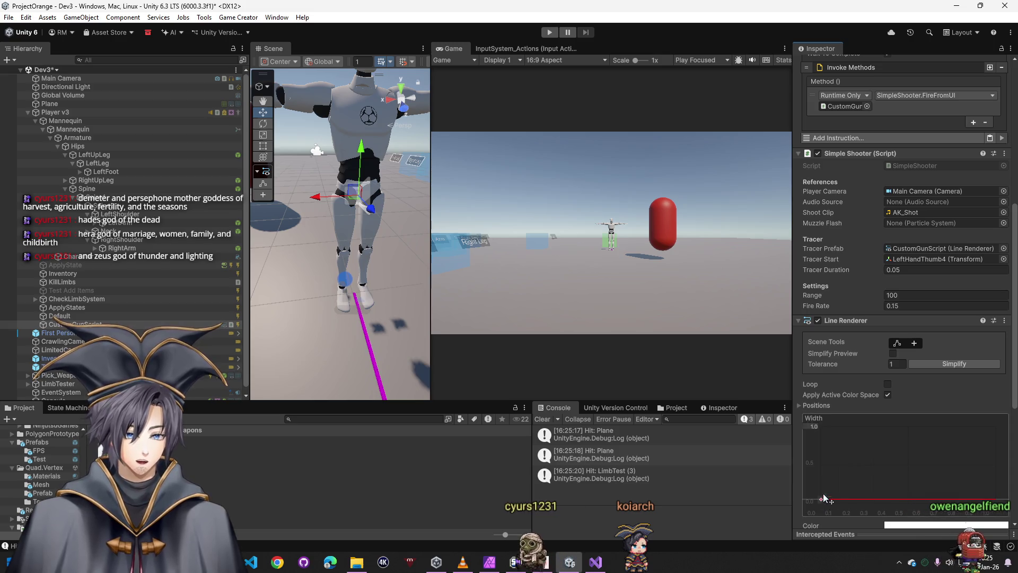
pyautogui.scroll(-4, 879, 376)
pyautogui.scroll(-5, 902, 395)
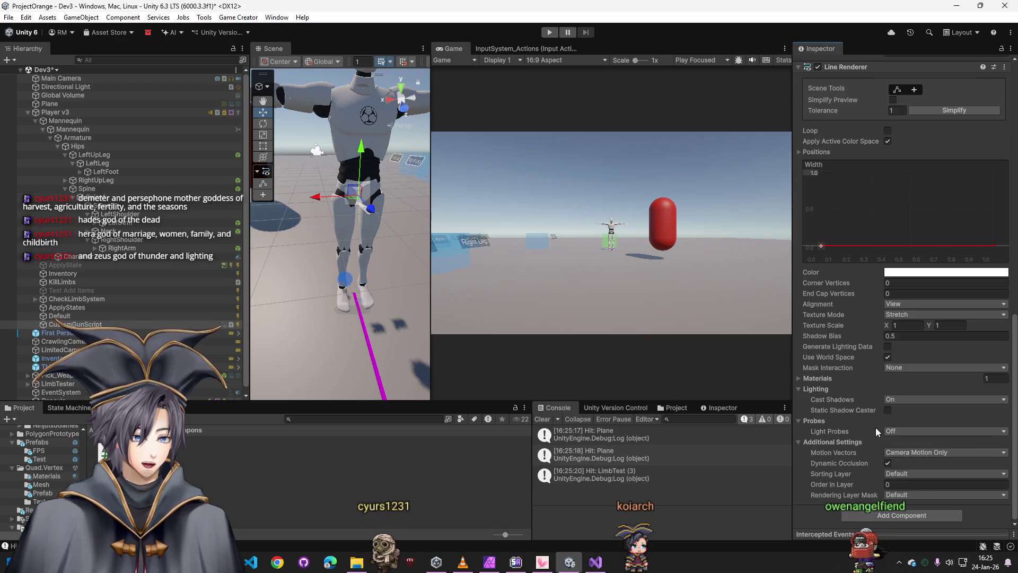
pyautogui.scroll(2, 864, 343)
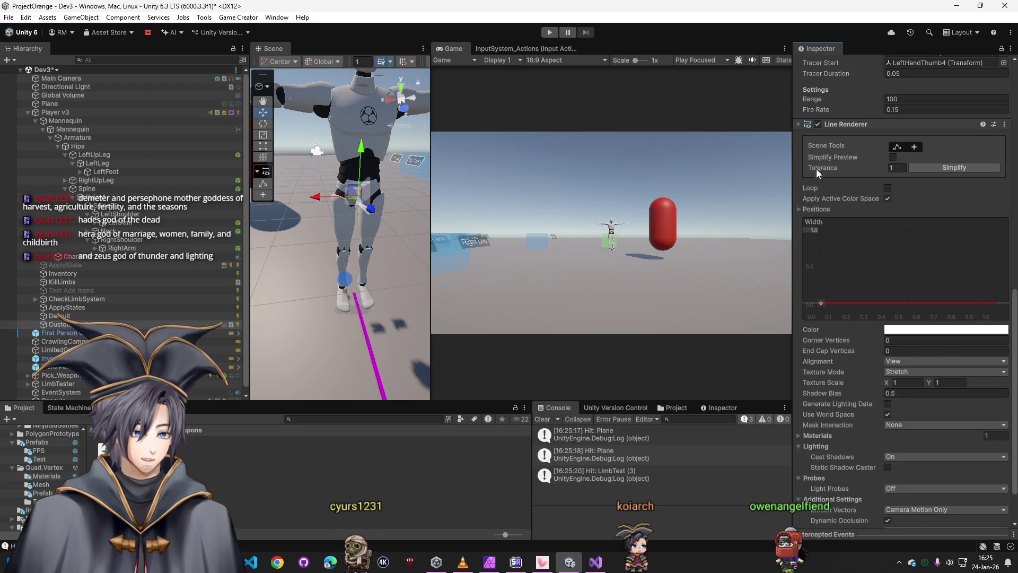
pyautogui.scroll(-2, 819, 361)
# - Assign 11 - Default to the Line Renderer's Materials Element 0 and start the game
pyautogui.click(826, 377)
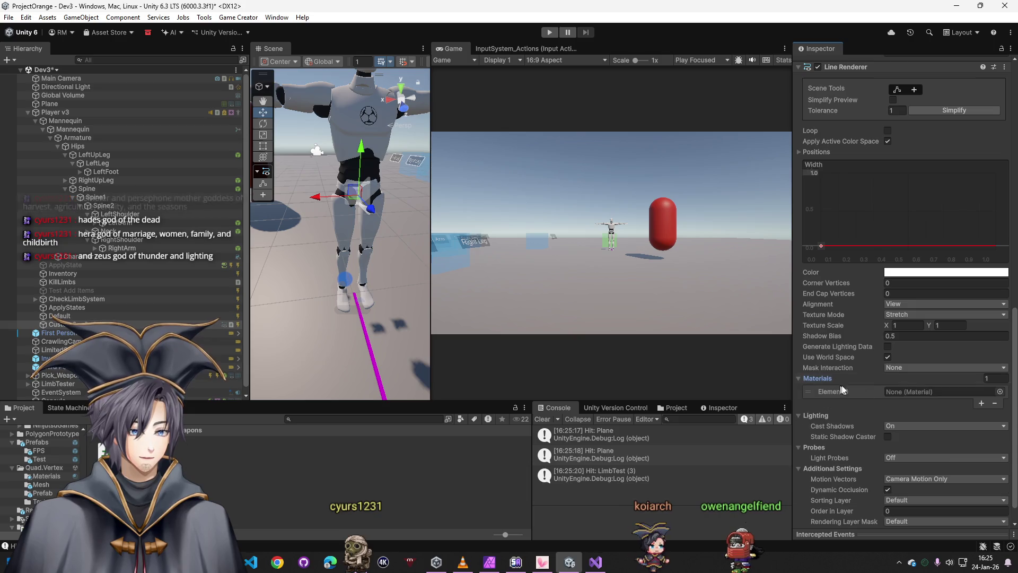
pyautogui.click(999, 392)
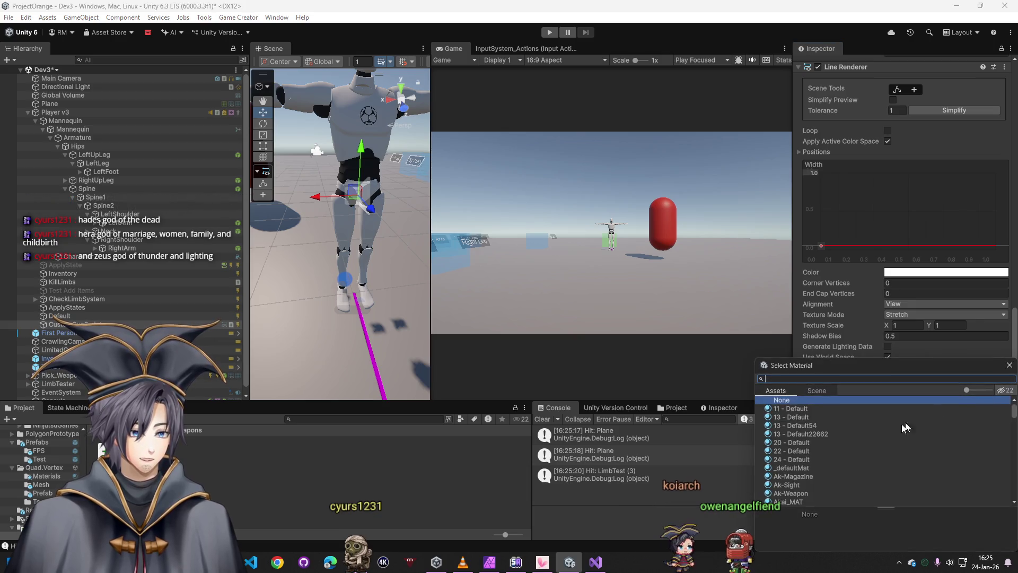
pyautogui.doubleClick(802, 409)
pyautogui.click(550, 32)
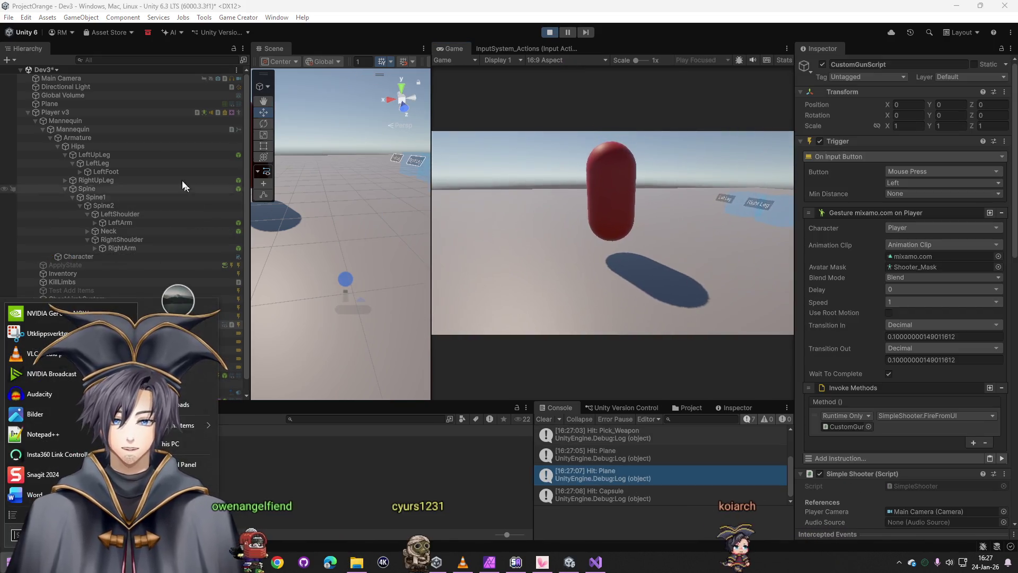
# - Stop Play and nest CustomGunScript under the player's Mannequin in the Hierarchy
pyautogui.click(116, 111)
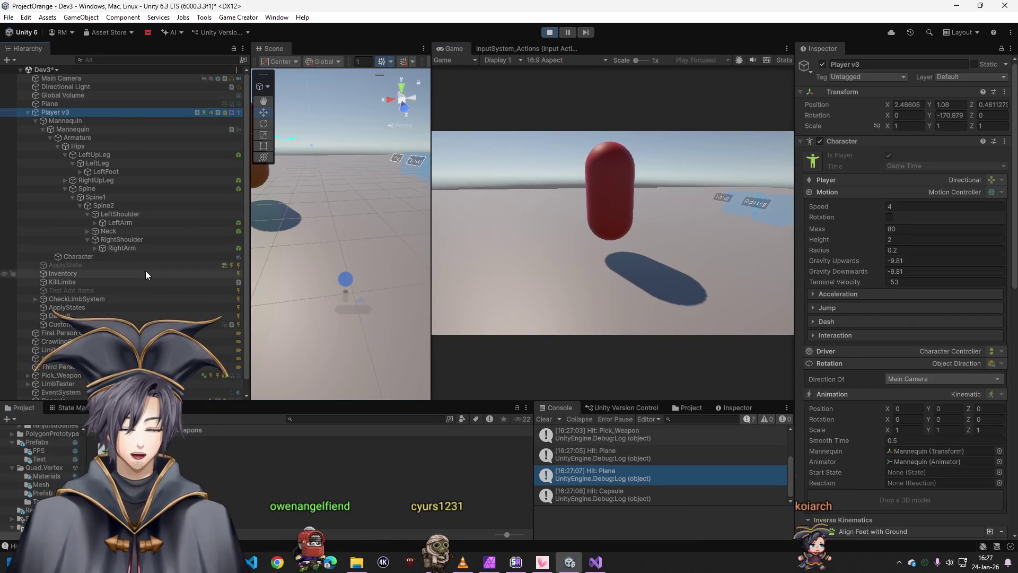
pyautogui.click(549, 32)
pyautogui.moveTo(58, 324); pyautogui.dragTo(70, 125)
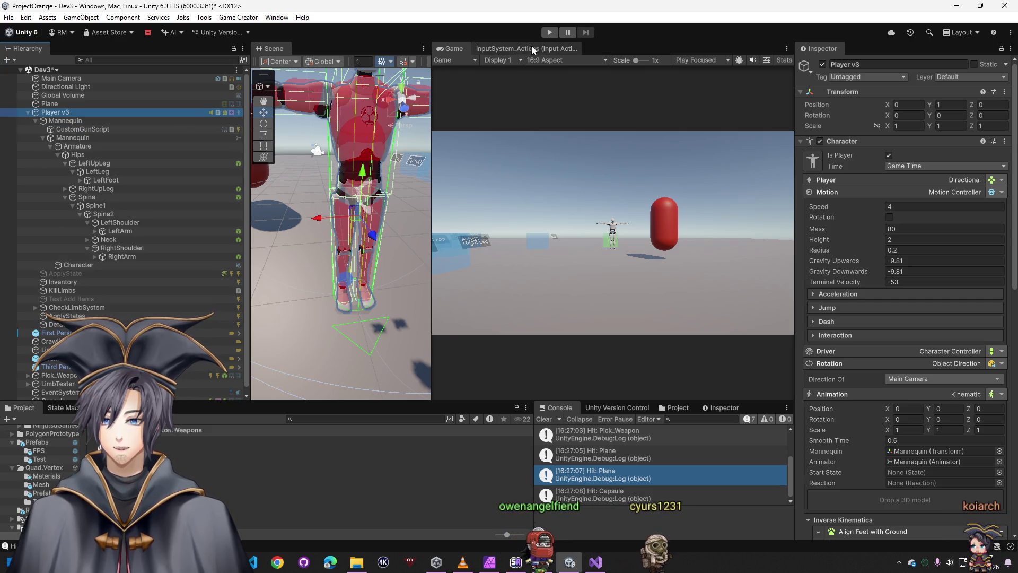
# - Restart Play and shoot at the ground and red capsule while walking around
pyautogui.click(549, 32)
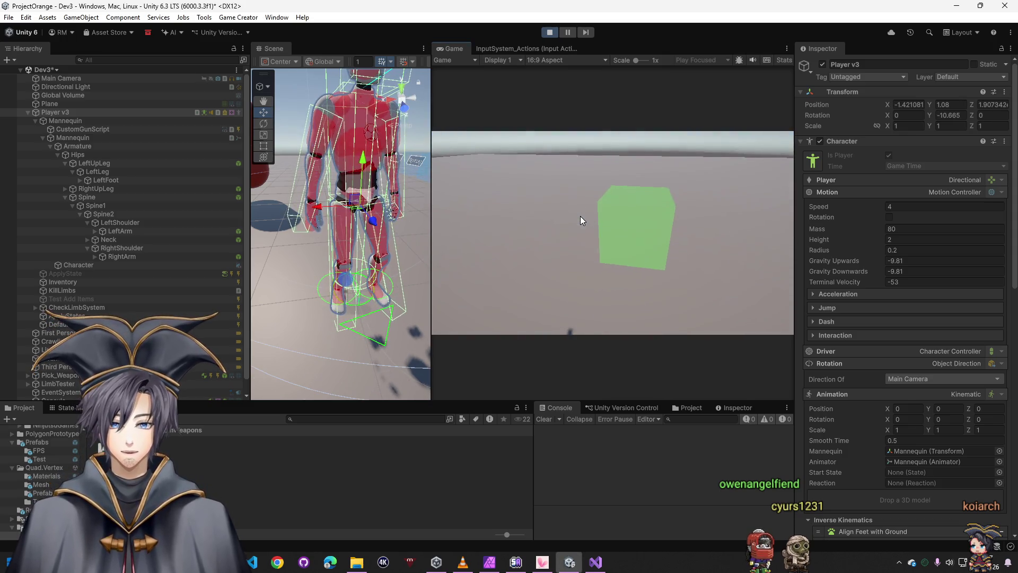
pyautogui.click(578, 216)
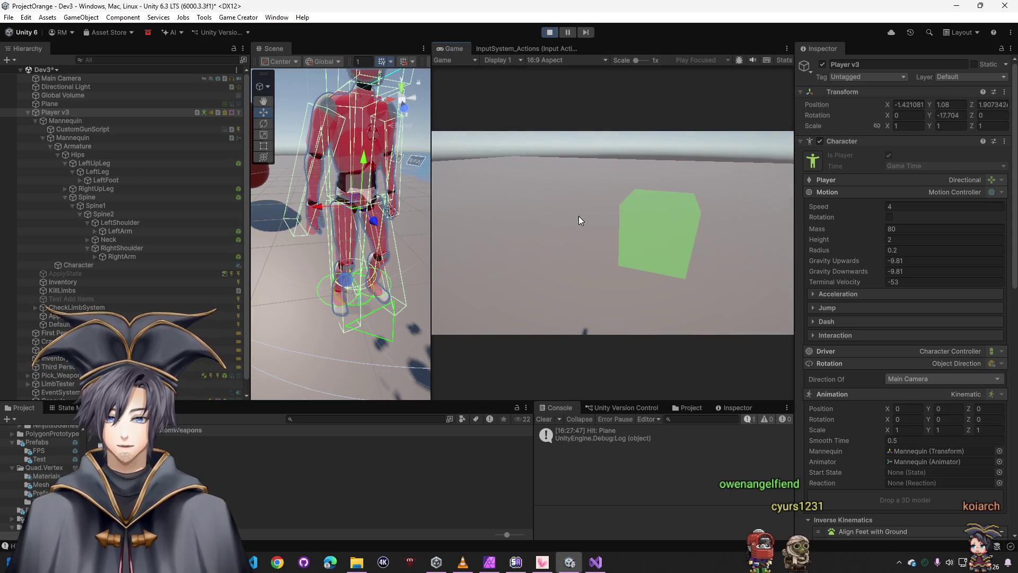
pyautogui.press('s')
pyautogui.click(594, 224)
pyautogui.press('w')
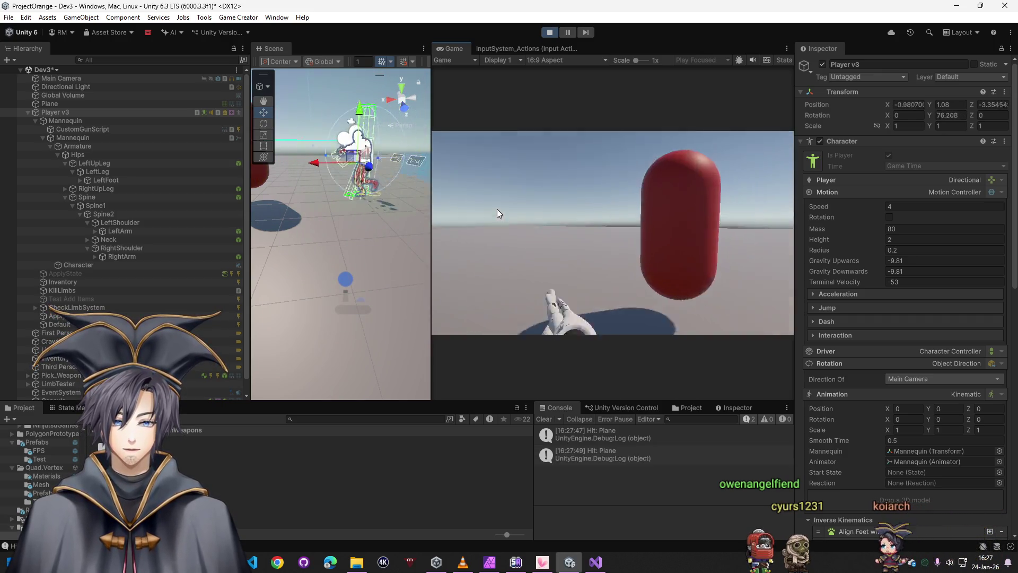
pyautogui.press('w')
pyautogui.click(507, 211)
pyautogui.click(511, 214)
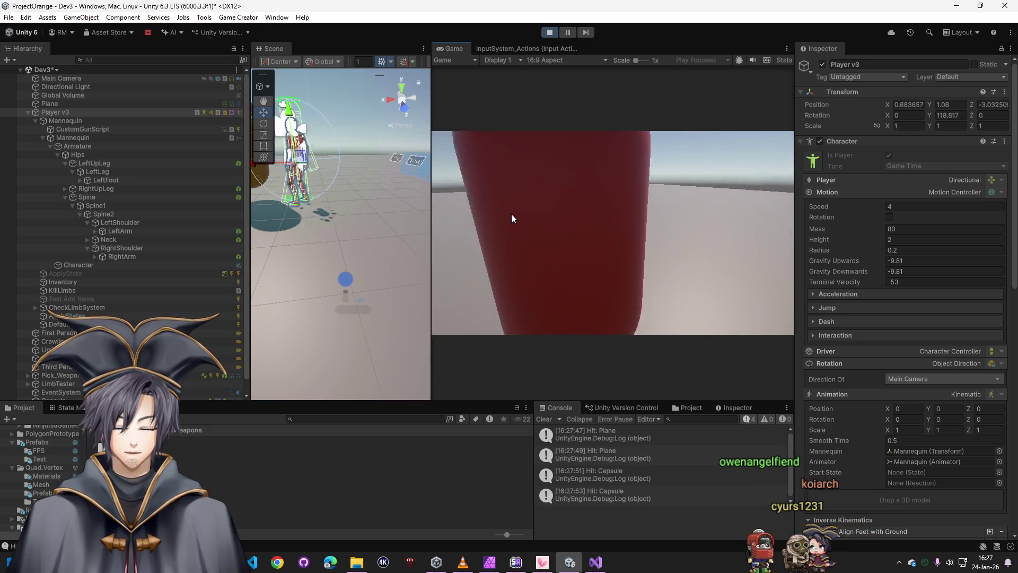
pyautogui.click(511, 214)
pyautogui.press('s')
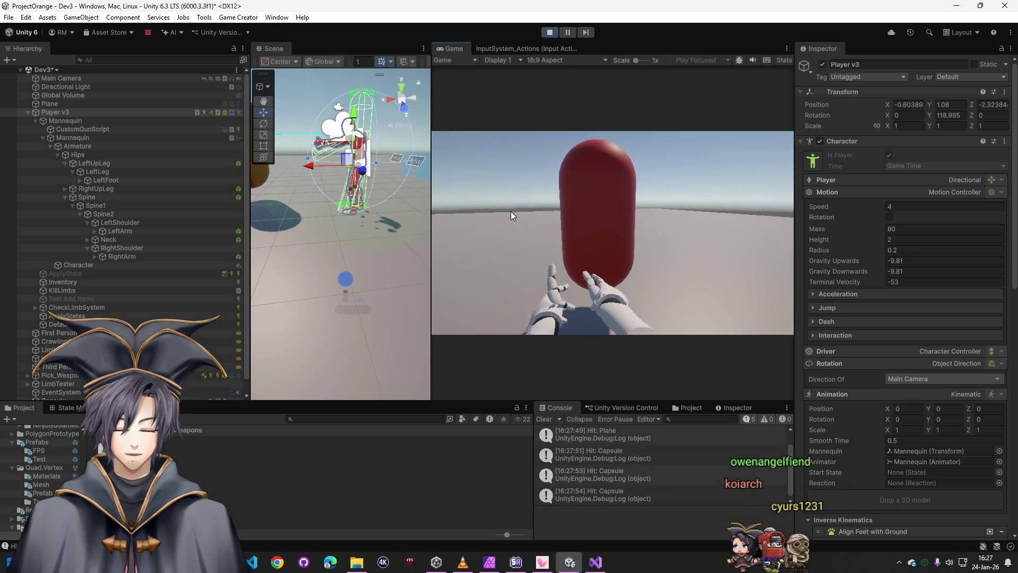
pyautogui.press('s')
# - Keep firing at the ground and capsule while moving, then stop Play mode
pyautogui.click(515, 209)
pyautogui.click(510, 210)
pyautogui.click(511, 209)
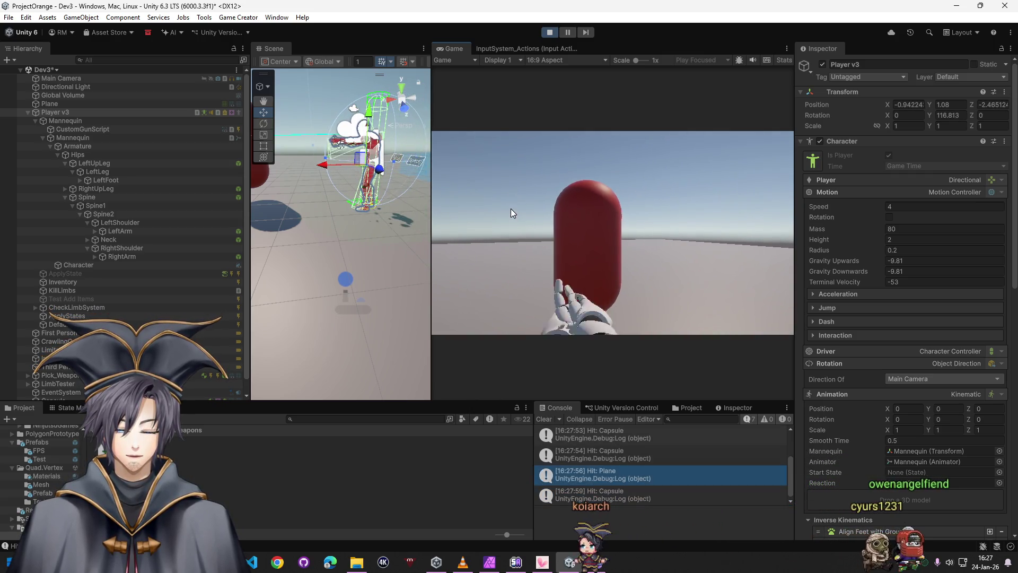
pyautogui.press('s')
pyautogui.press('s')
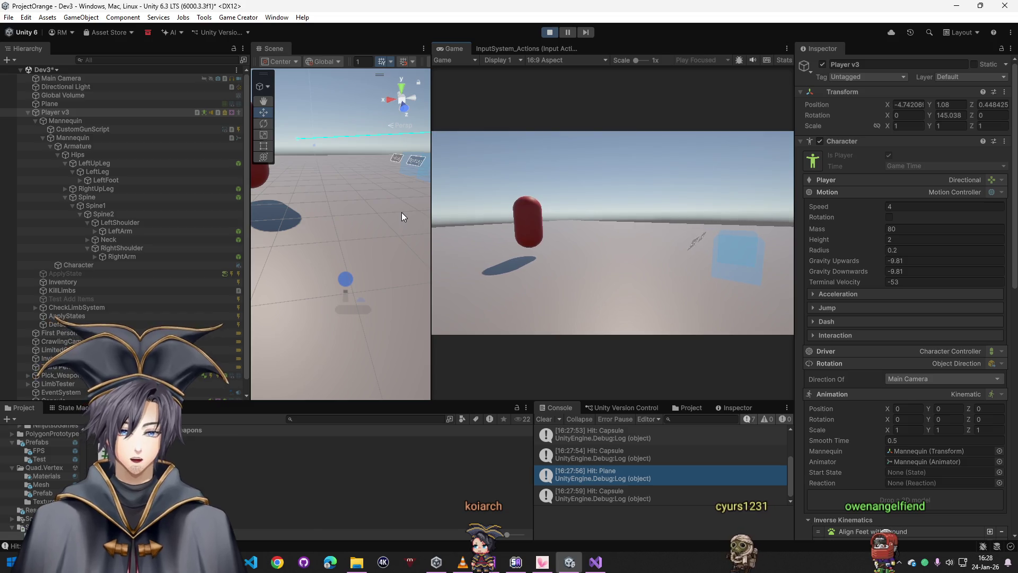
pyautogui.press('w')
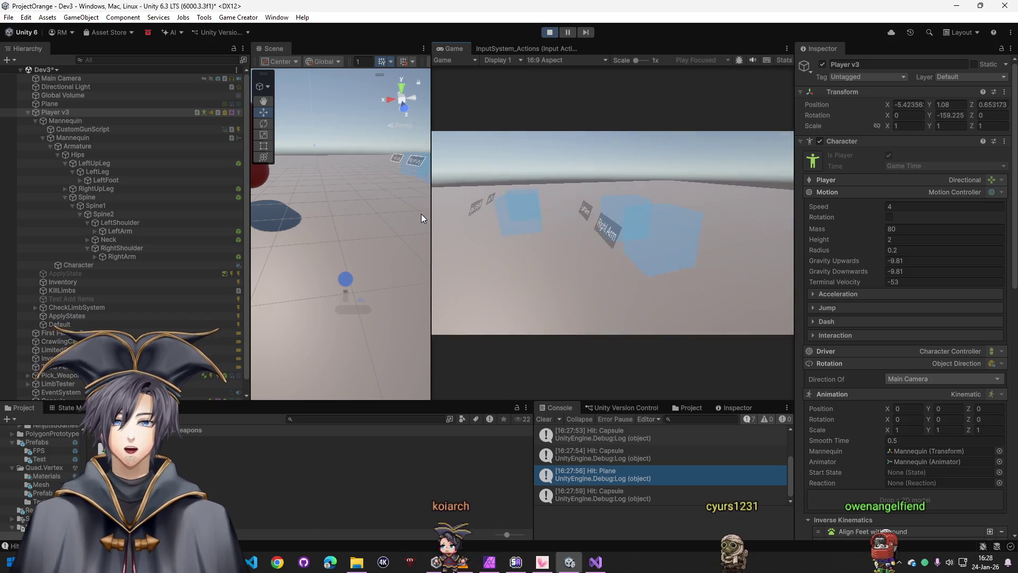
pyautogui.click(421, 214)
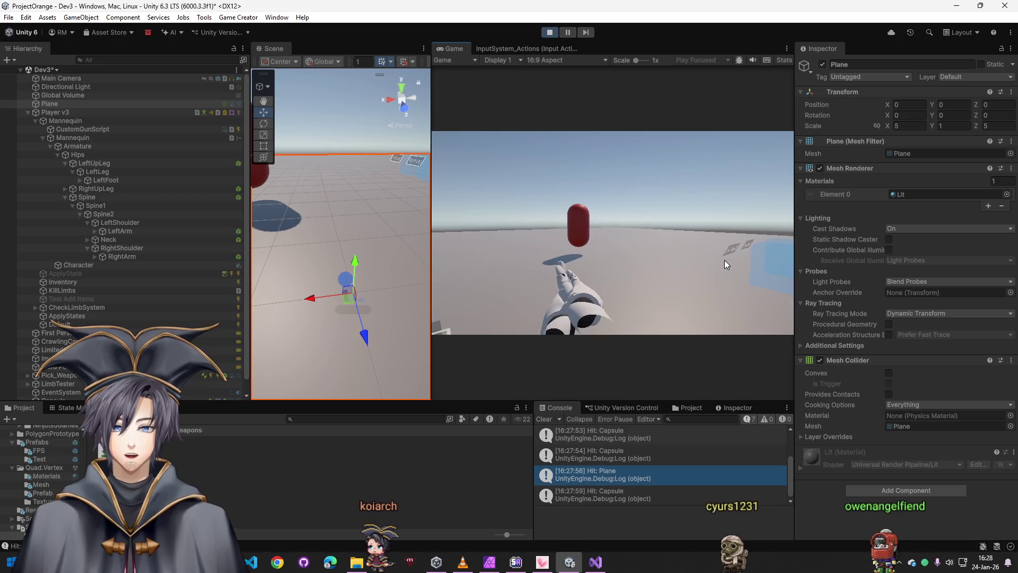
pyautogui.click(724, 259)
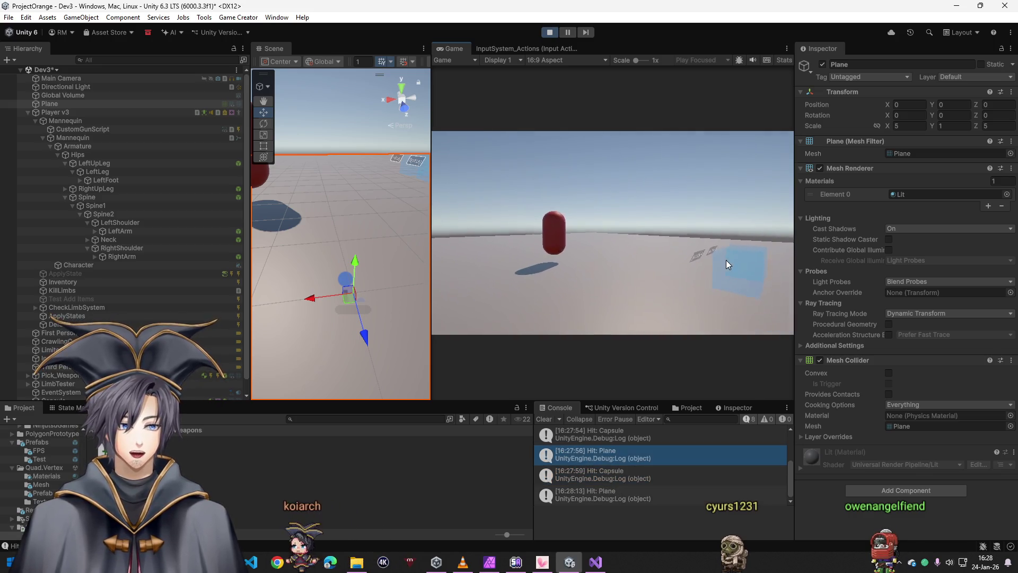
pyautogui.click(721, 262)
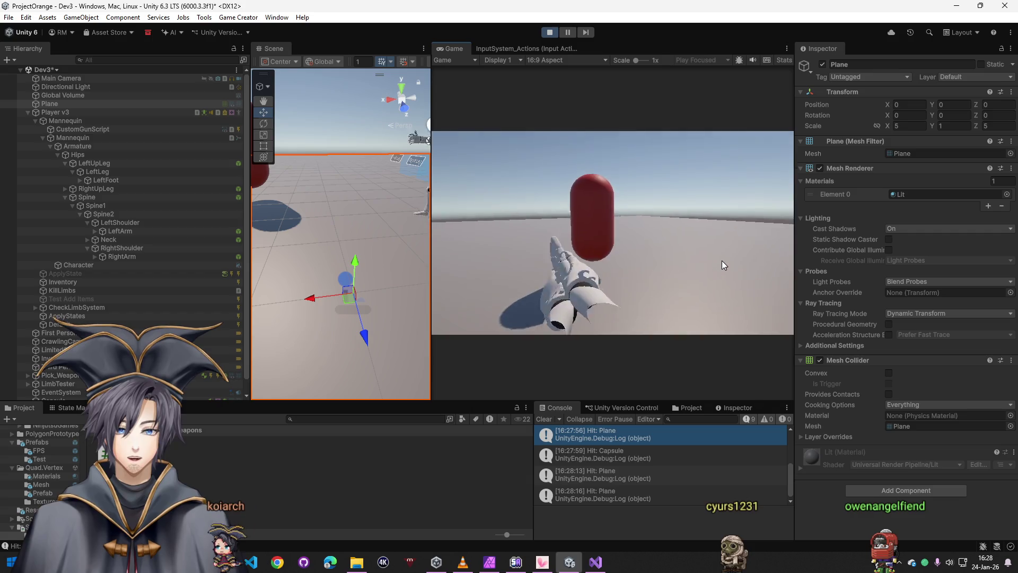
pyautogui.press('w')
pyautogui.press('s')
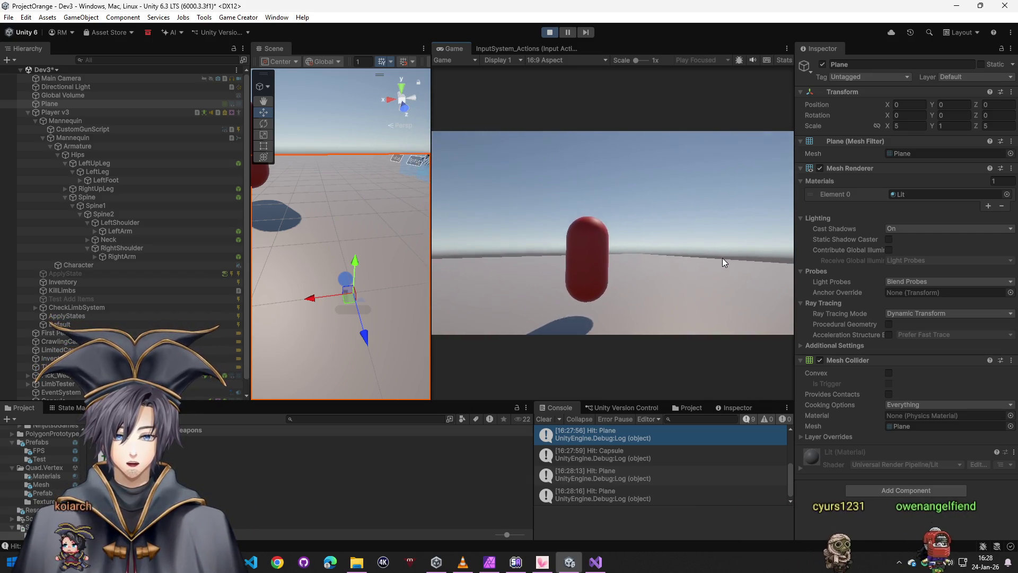
pyautogui.click(722, 258)
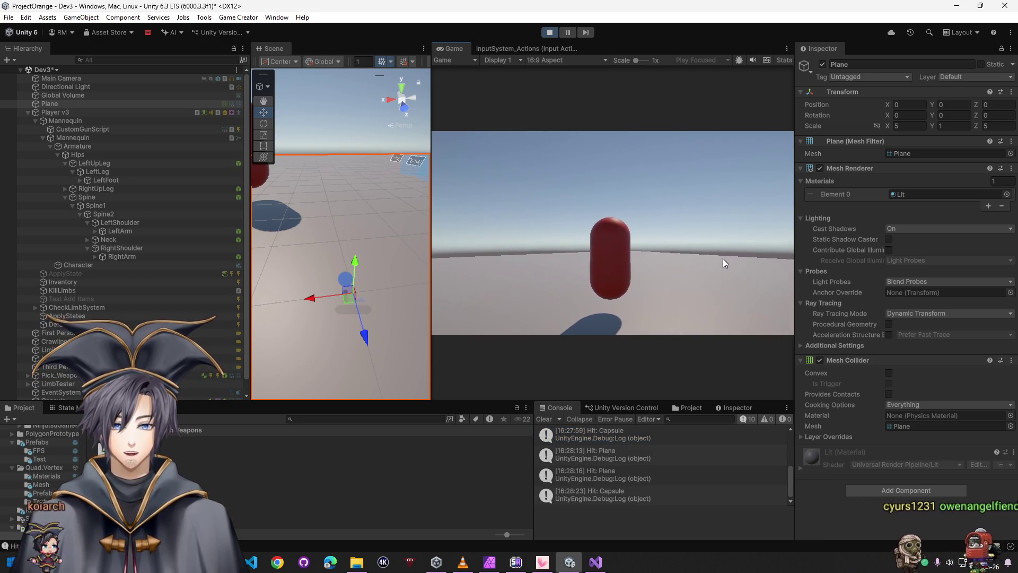
pyautogui.press('super+Tab')
pyautogui.click(406, 128)
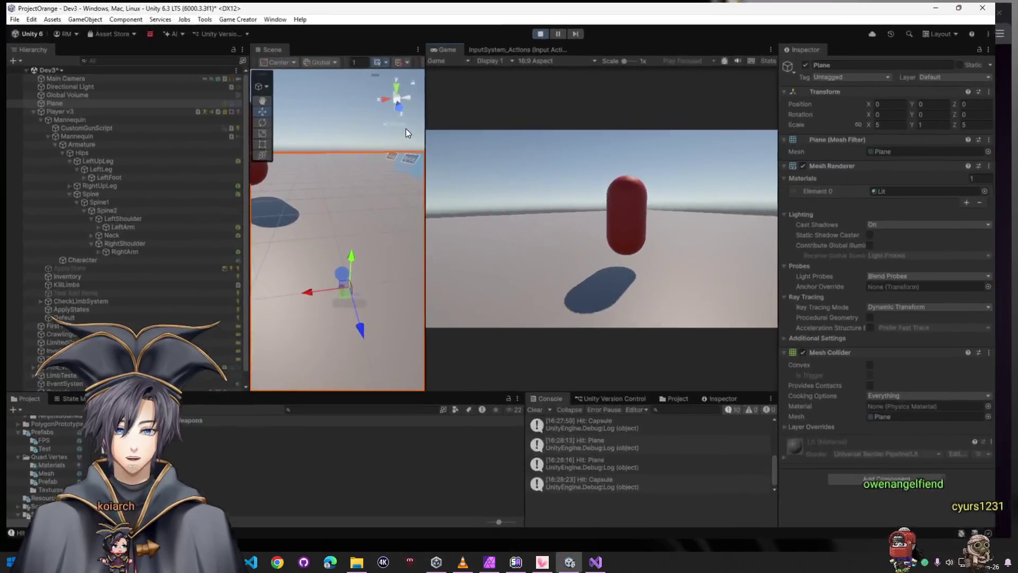
pyautogui.click(550, 32)
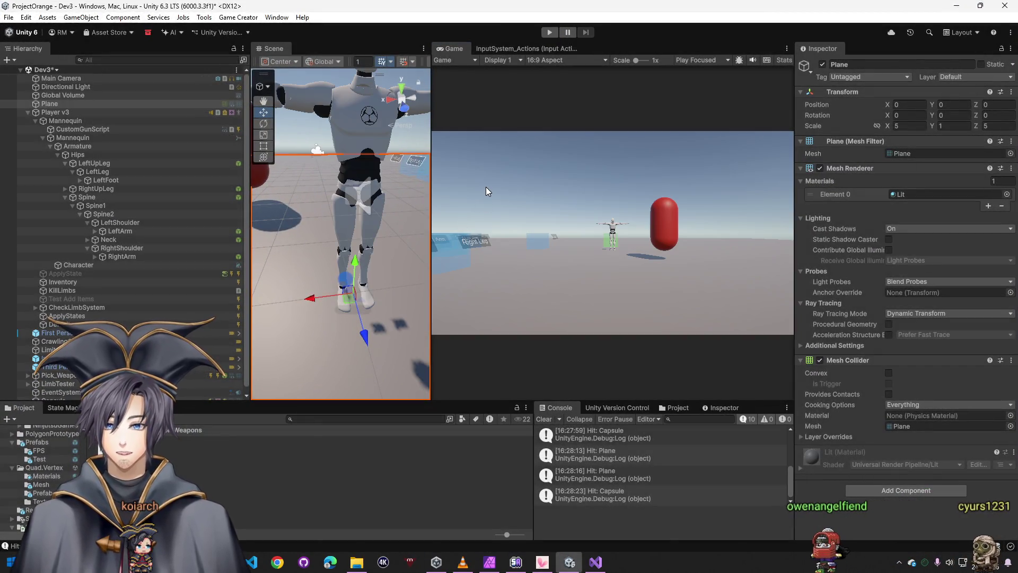
# - Narrow the Inspector and Hierarchy panels so the Scene view gets wider
pyautogui.moveTo(793, 280); pyautogui.dragTo(818, 279)
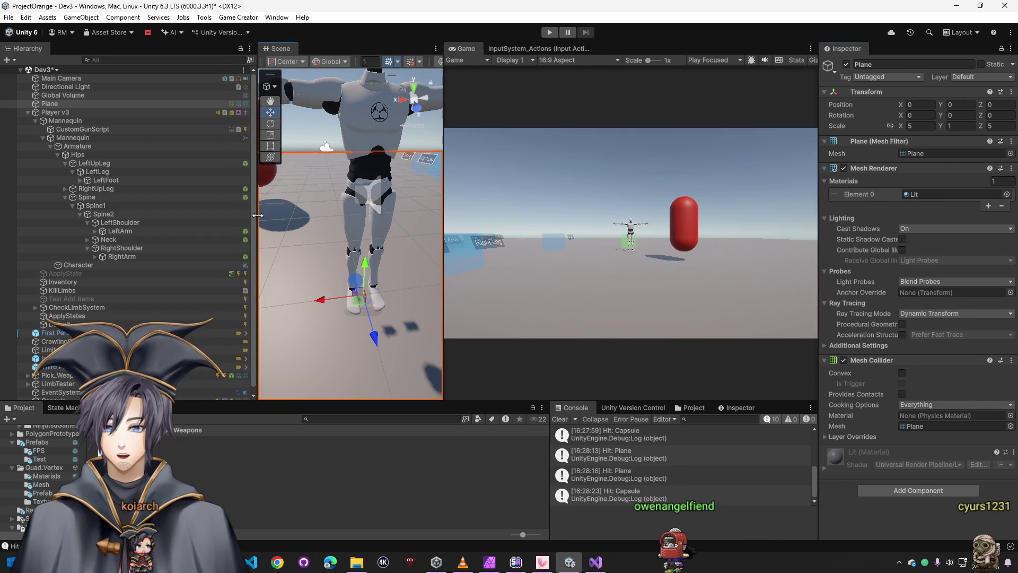
pyautogui.moveTo(258, 215); pyautogui.dragTo(187, 216)
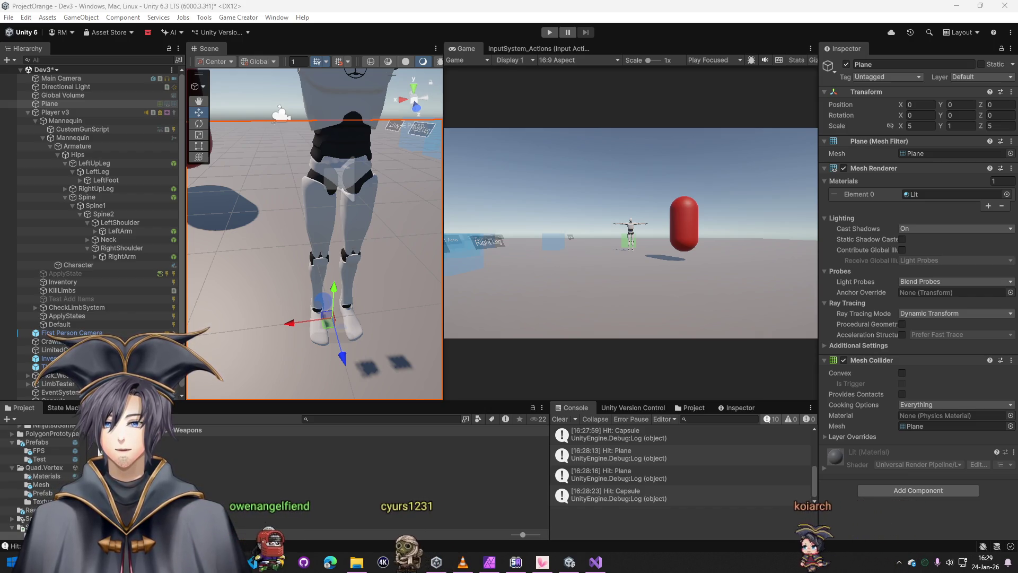
# - Inspect the Character mesh's Skinned Mesh Renderer, then start another shooting play test
pyautogui.click(81, 265)
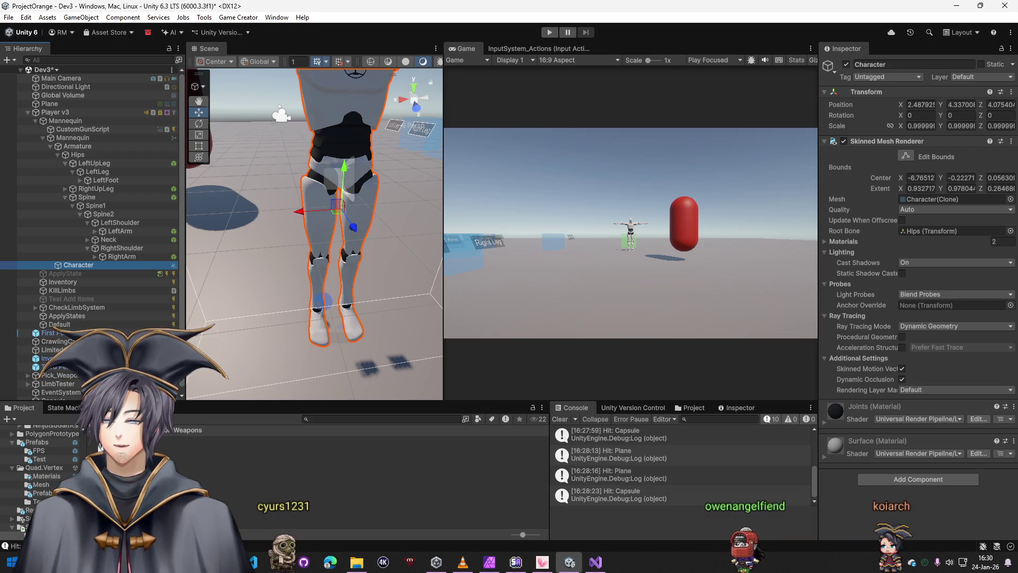
pyautogui.click(549, 32)
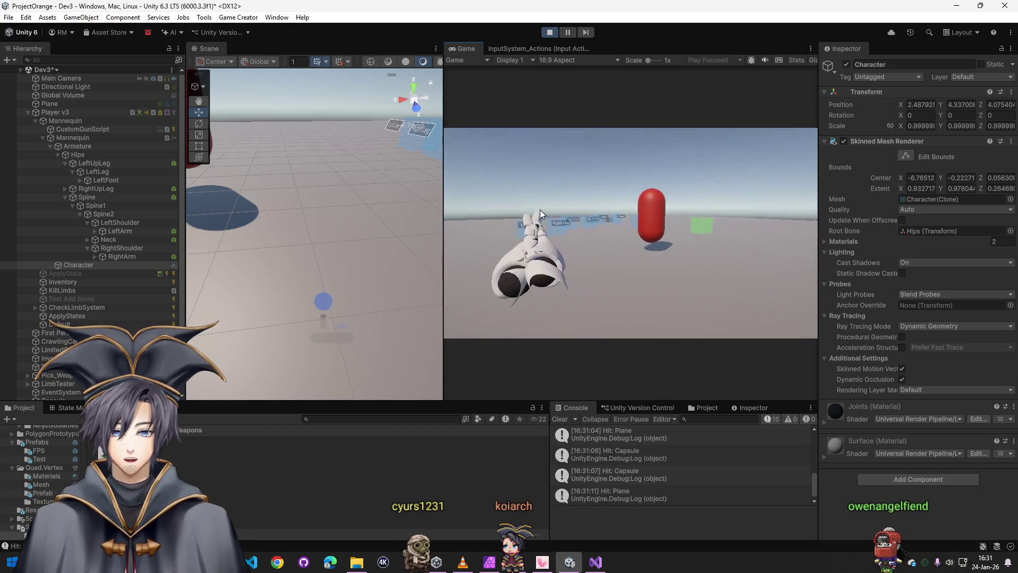
pyautogui.click(554, 209)
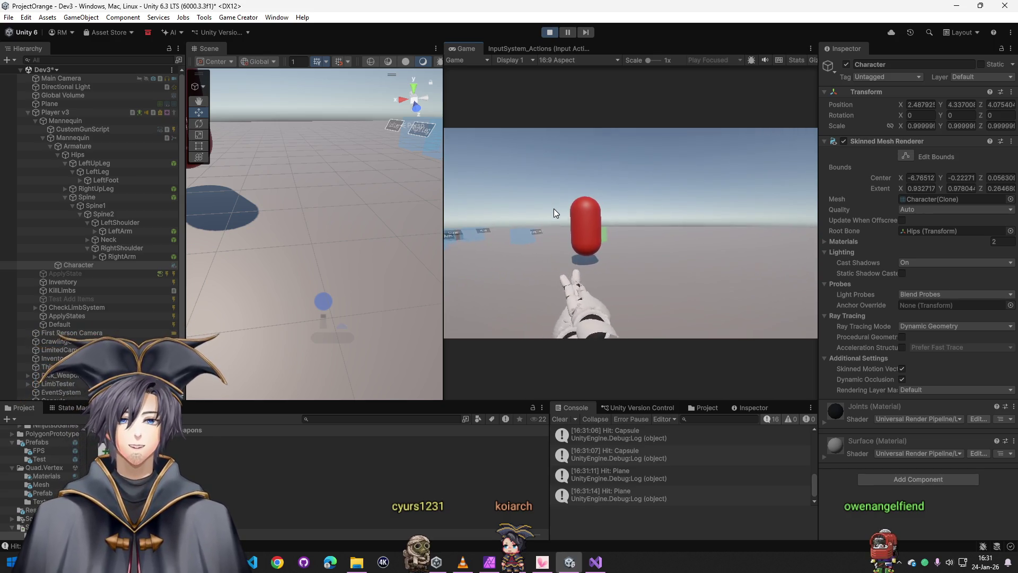
pyautogui.click(553, 208)
pyautogui.press('w')
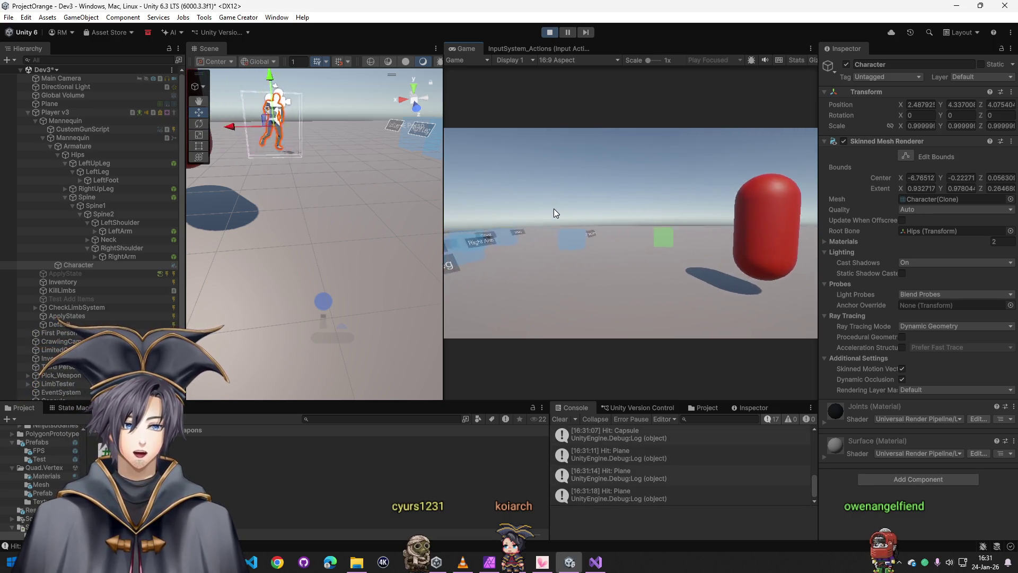
pyautogui.press('s')
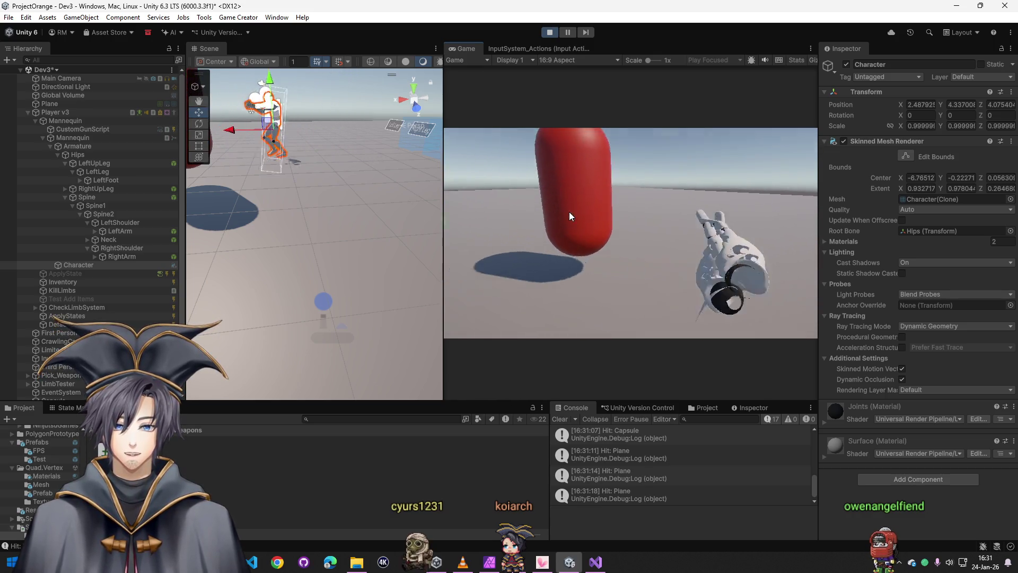
pyautogui.press('s')
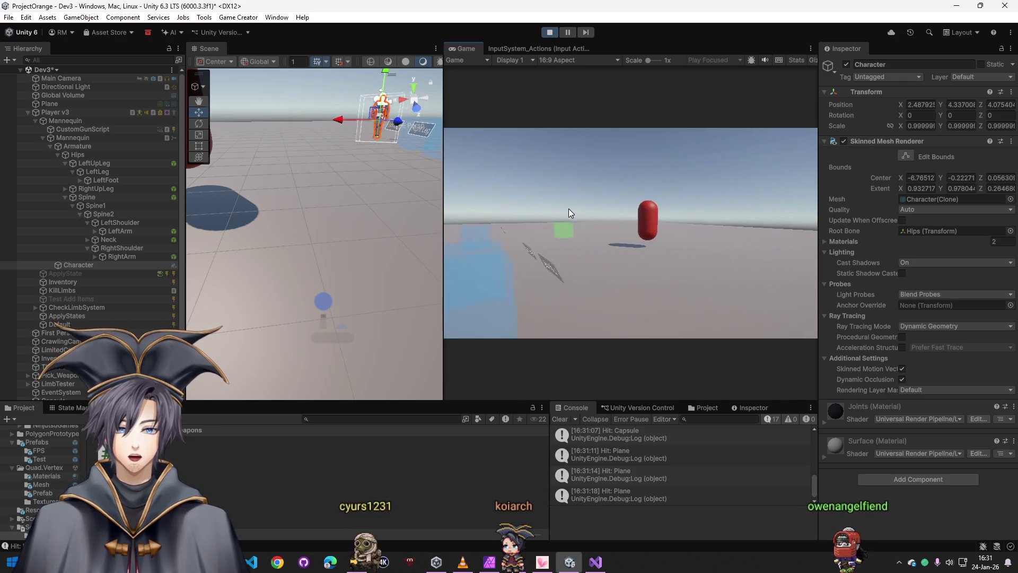
pyautogui.press('w')
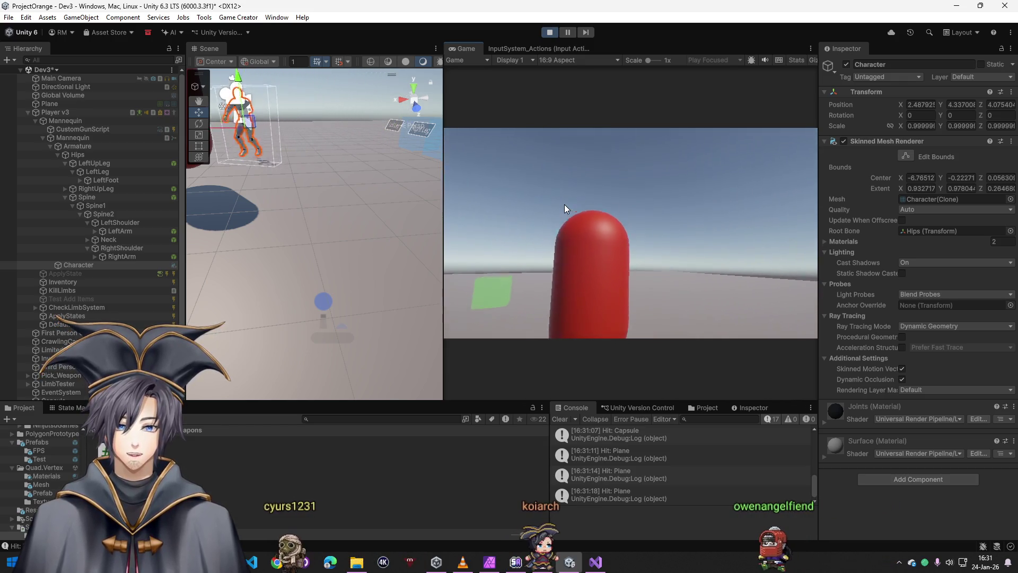
pyautogui.press('super')
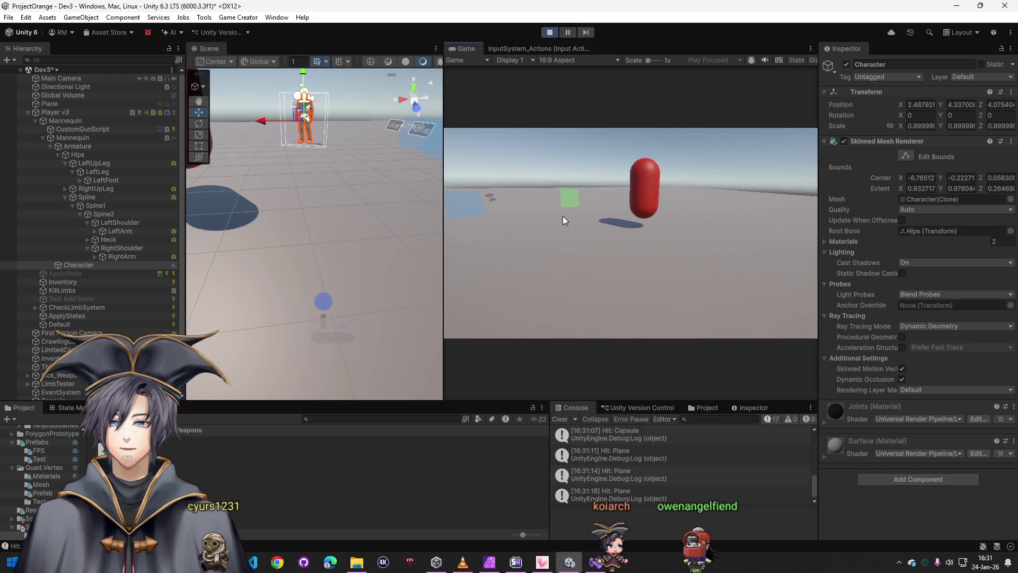
pyautogui.press('Escape')
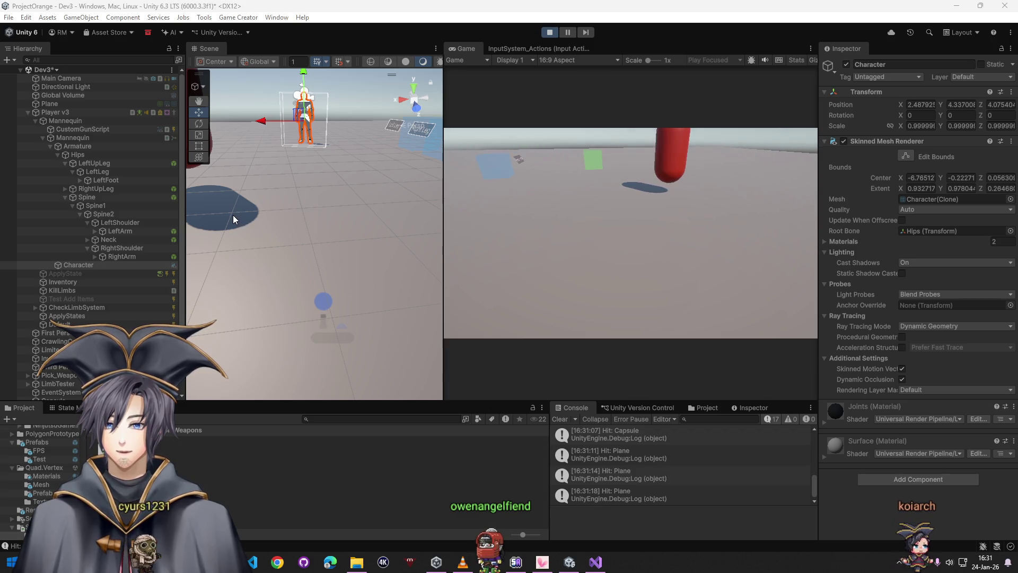
pyautogui.scroll(-1, 80, 350)
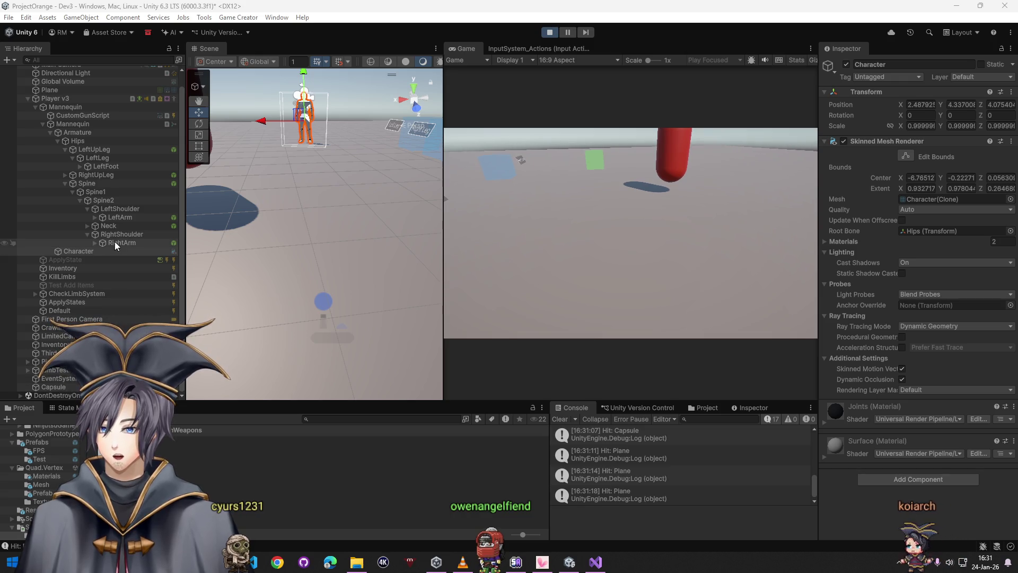
# - Review CustomGunScript's shooter and tracer settings, toggle its Line Renderer on and off, and open Game Creator
pyautogui.click(80, 115)
pyautogui.scroll(-10, 910, 424)
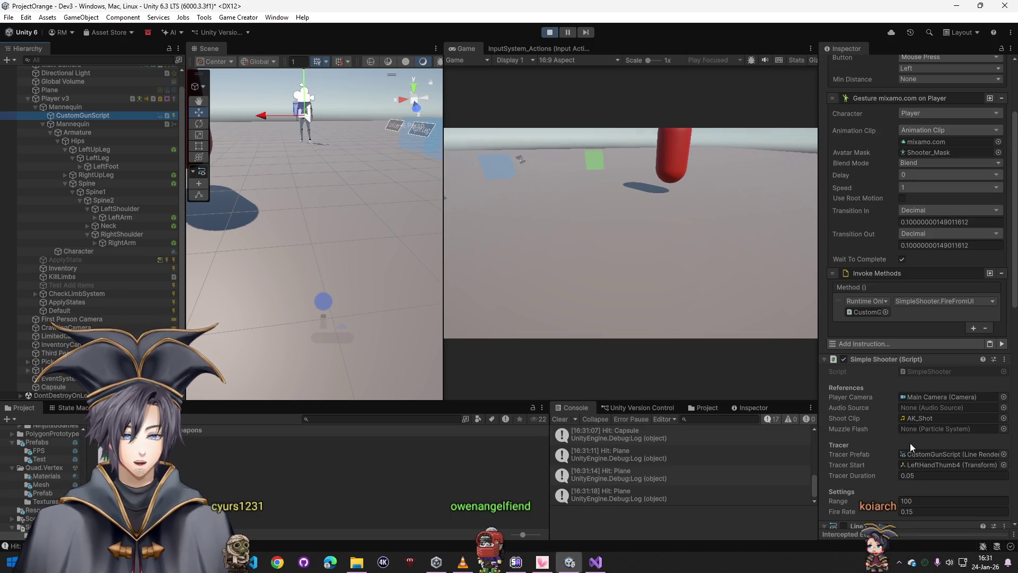
pyautogui.scroll(-5, 901, 376)
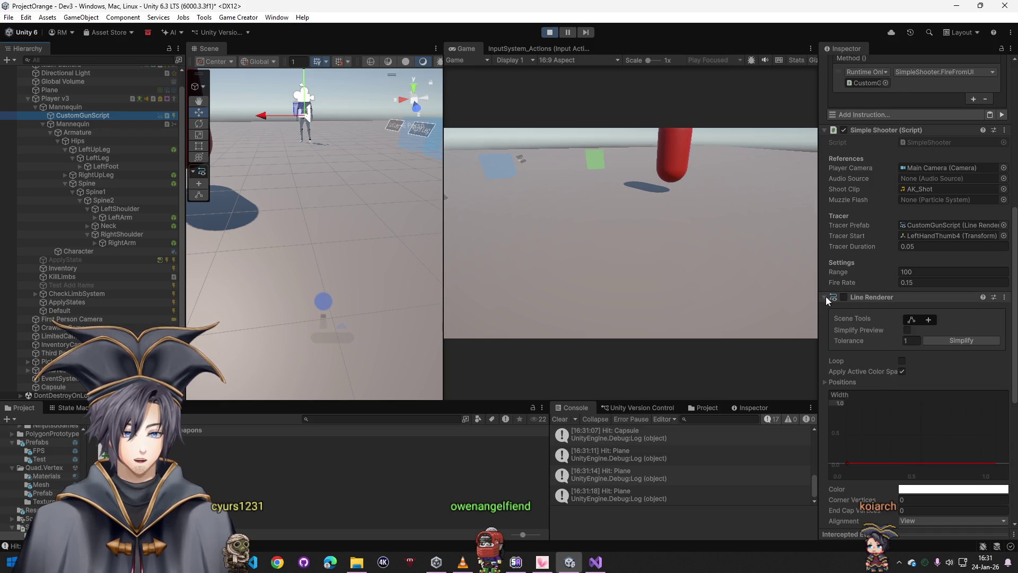
pyautogui.click(825, 297)
pyautogui.click(843, 464)
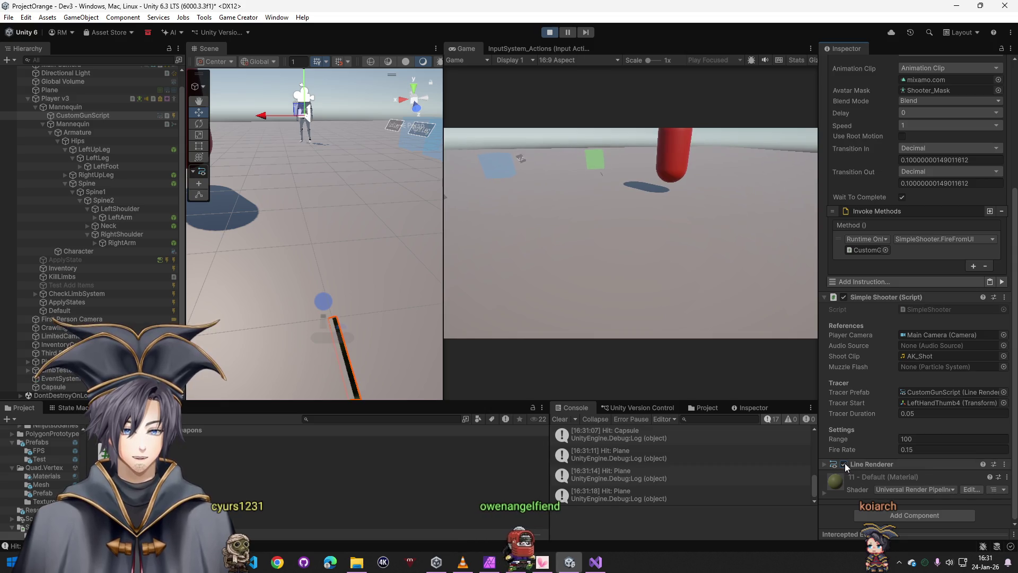
pyautogui.click(843, 464)
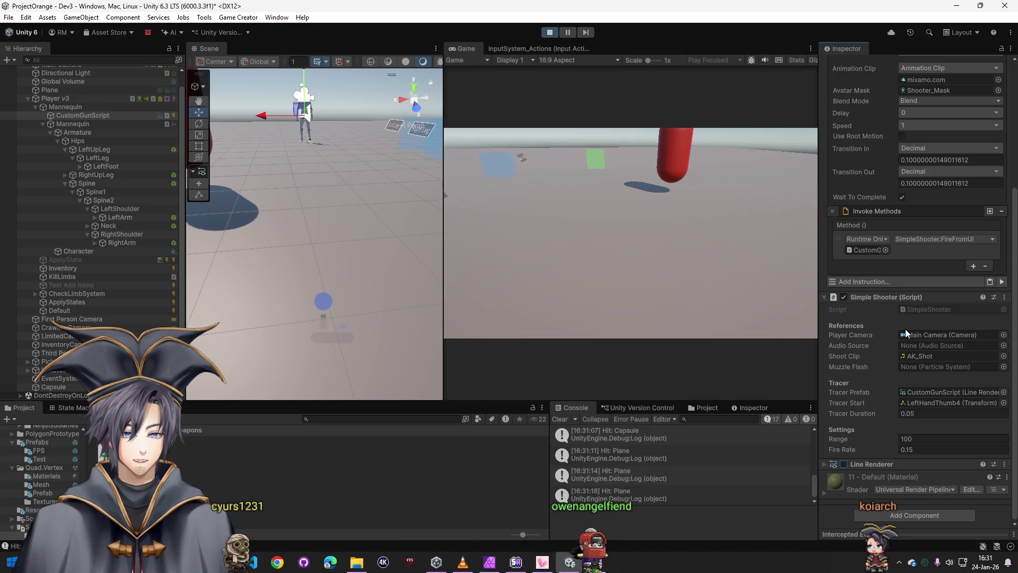
pyautogui.scroll(5, 889, 244)
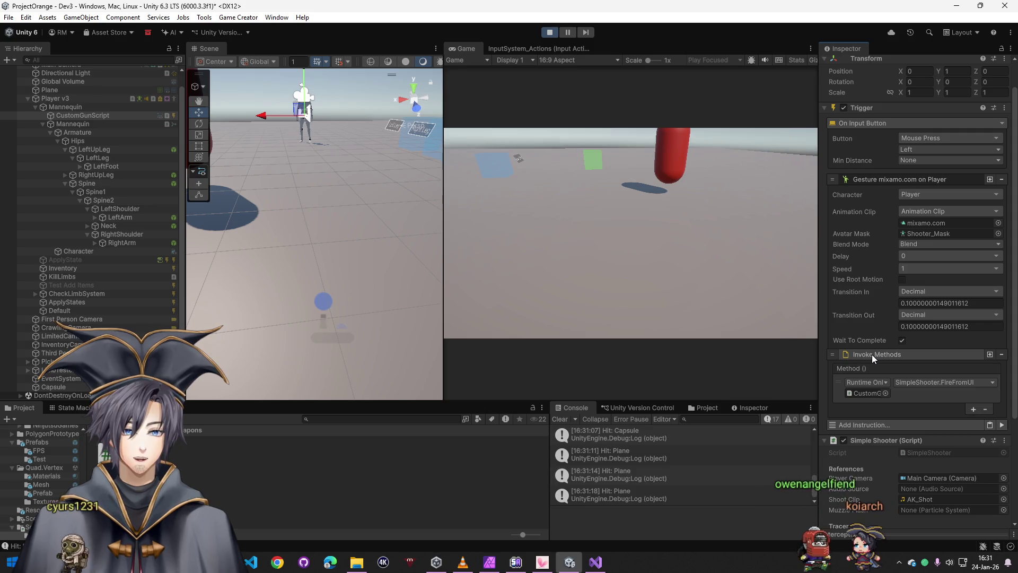
pyautogui.scroll(-3, 882, 364)
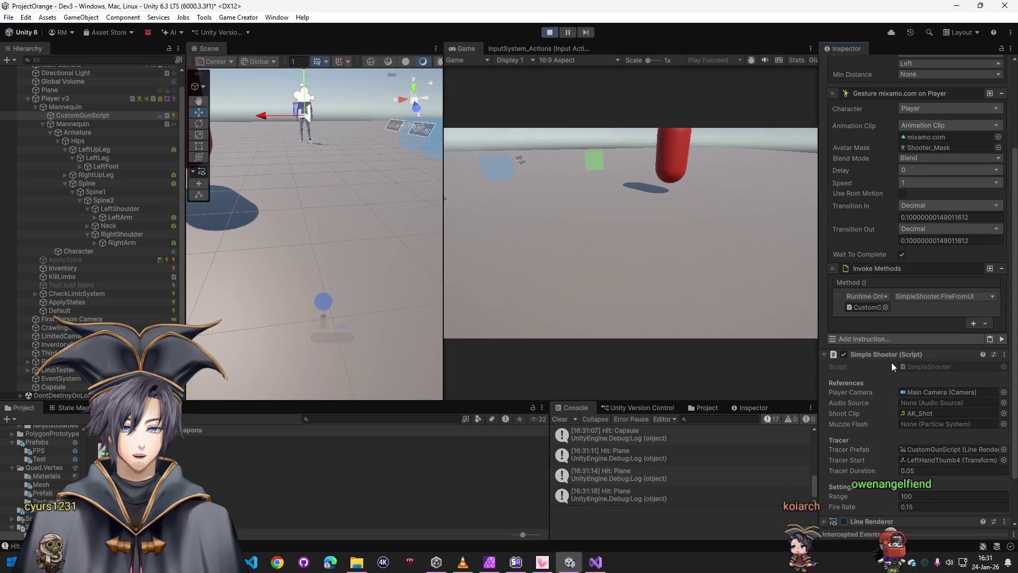
pyautogui.scroll(-2, 892, 362)
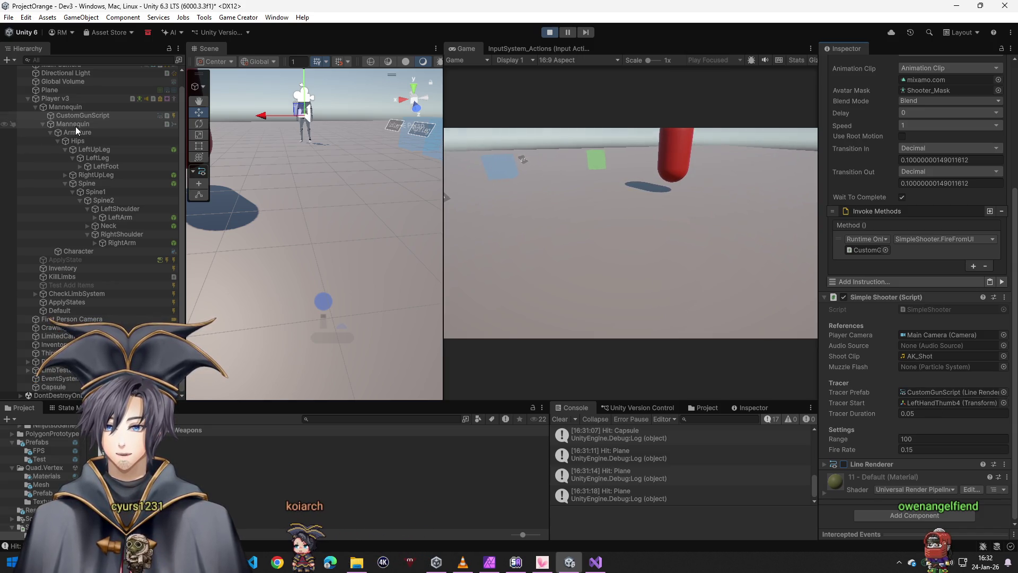
pyautogui.click(244, 18)
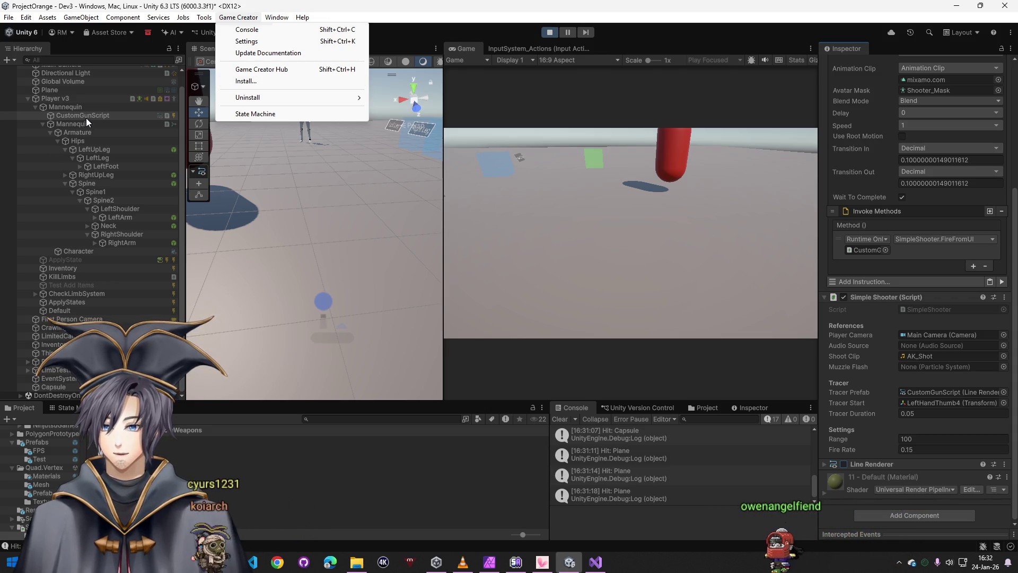
# - Locate the Stats Examples 1.6.12 package from the Game Creator installer, then close the installer
pyautogui.click(257, 82)
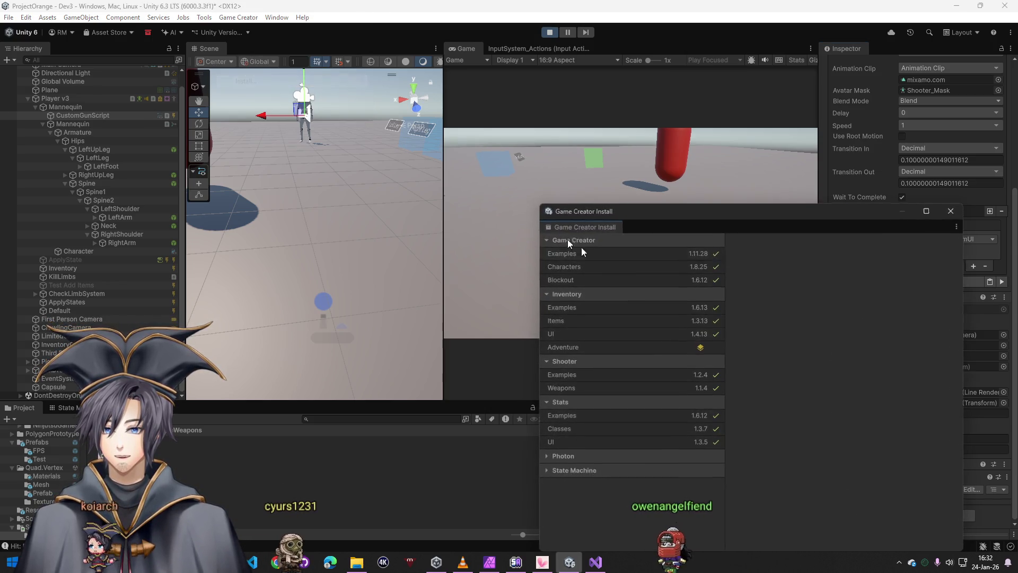
pyautogui.click(568, 411)
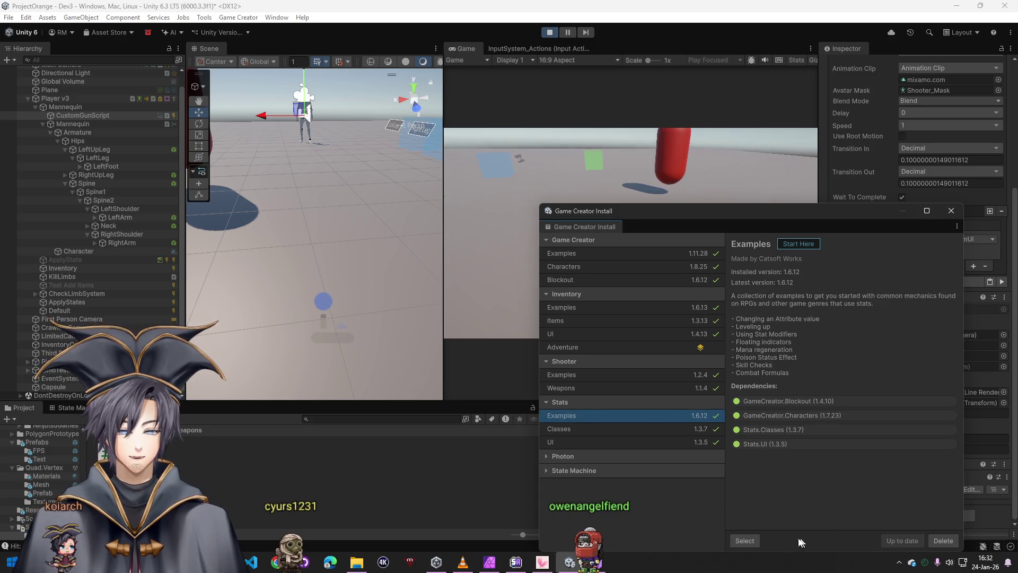
pyautogui.click(950, 211)
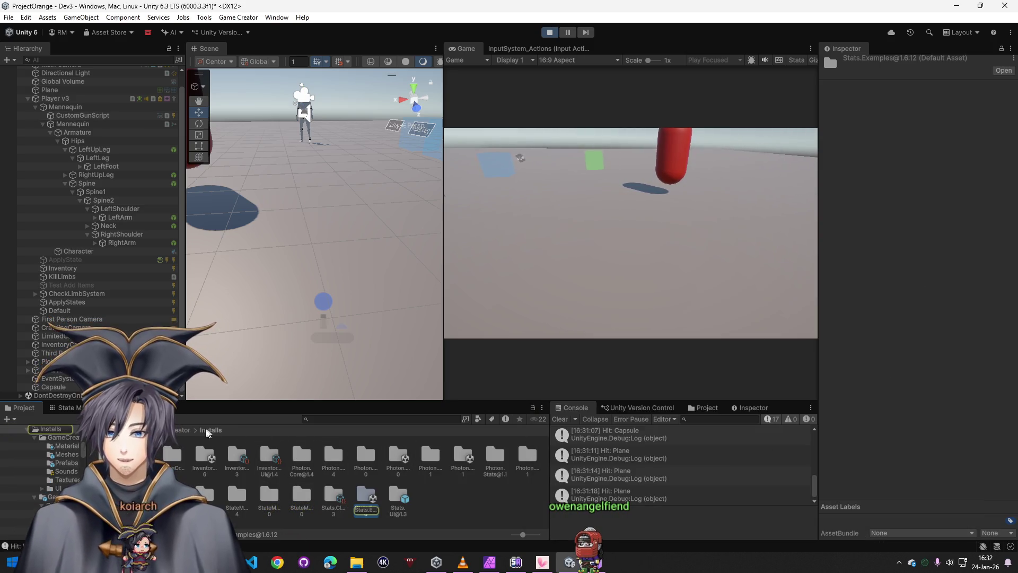
# - Browse to GameCreator > Packages > Stats > Runtime > VisualScripting in the Project window
pyautogui.click(177, 430)
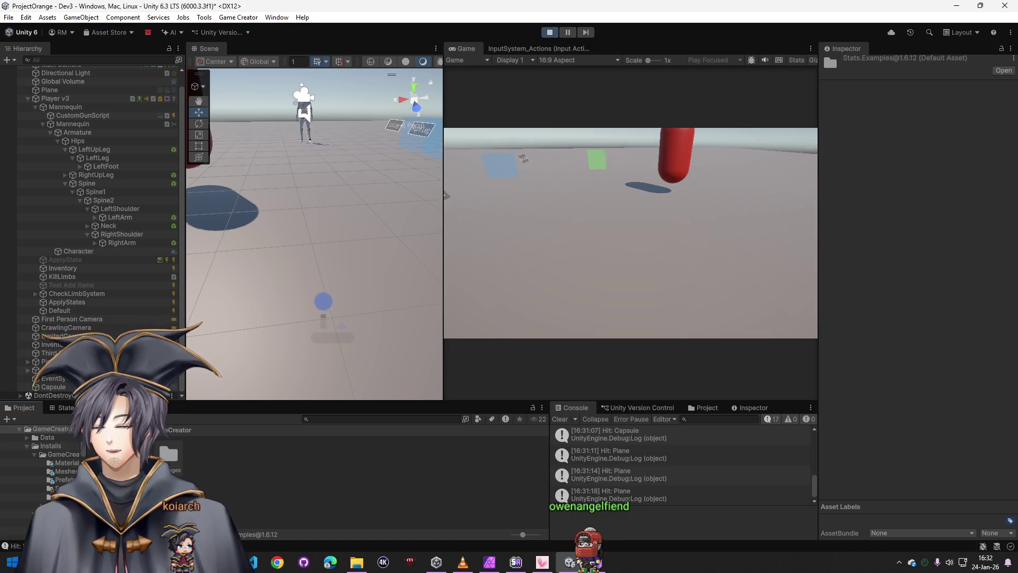
pyautogui.doubleClick(168, 455)
pyautogui.press('Right')
pyautogui.press('Return')
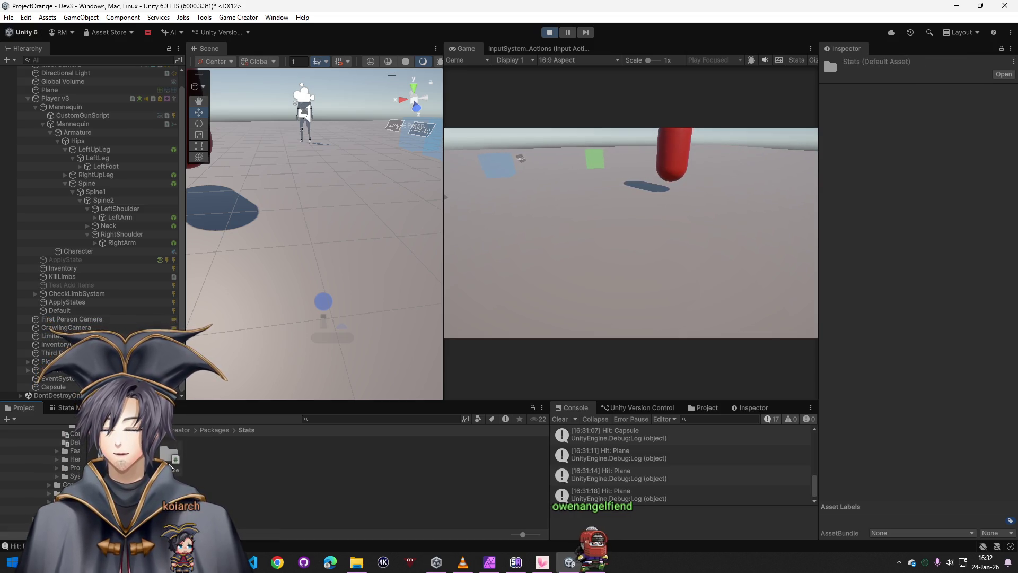
pyautogui.press('Return')
pyautogui.click(353, 455)
pyautogui.press('Return')
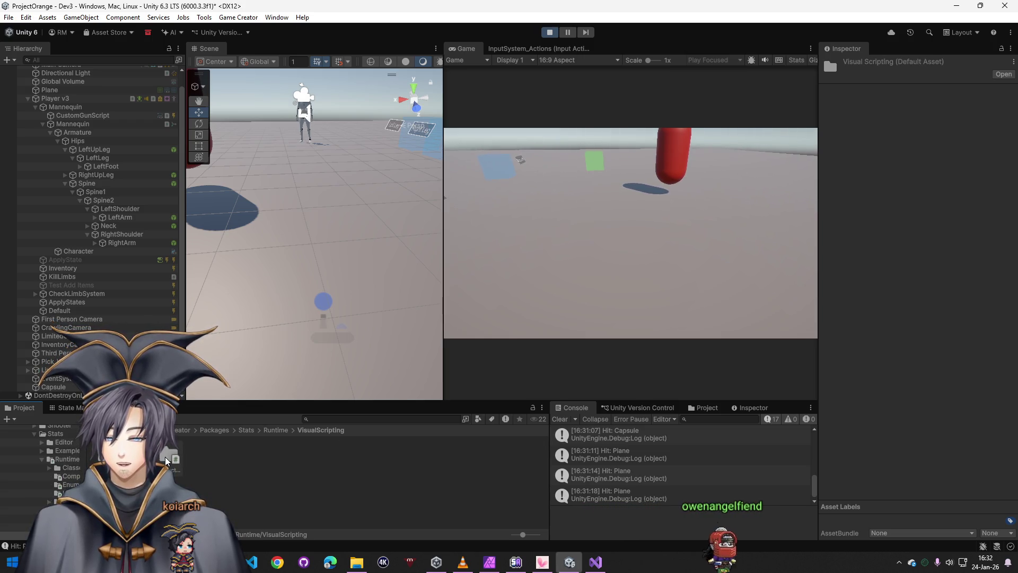
# - Review the Stats condition scripts' source, ending on Compare Attribute
pyautogui.doubleClick(168, 459)
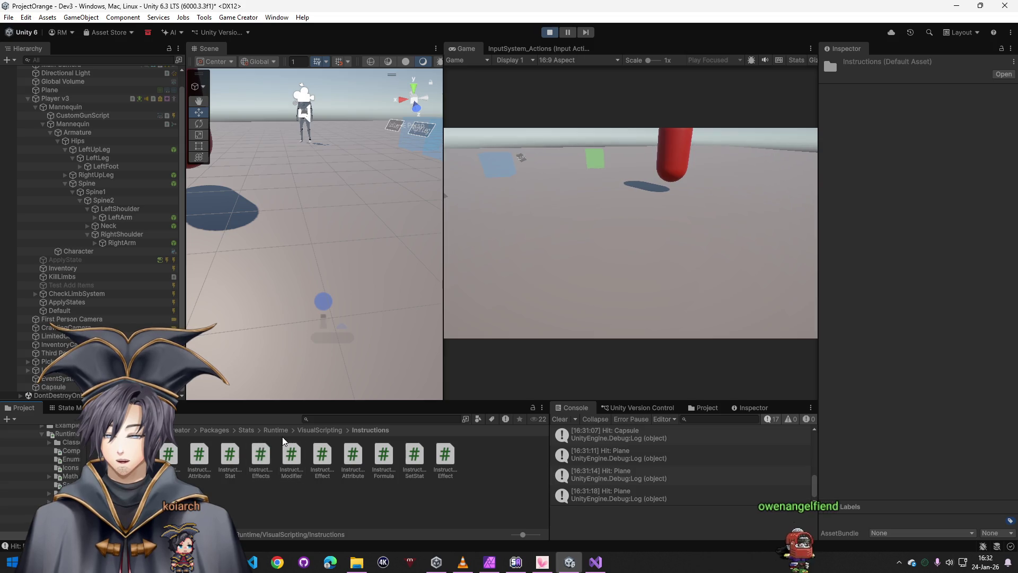
pyautogui.click(321, 434)
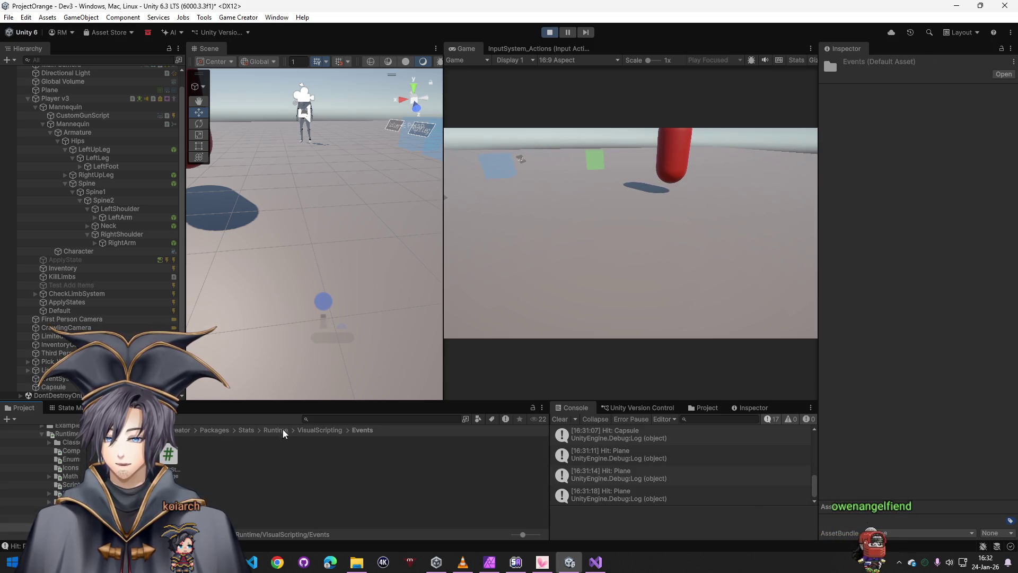
pyautogui.press('Left')
pyautogui.press('Return')
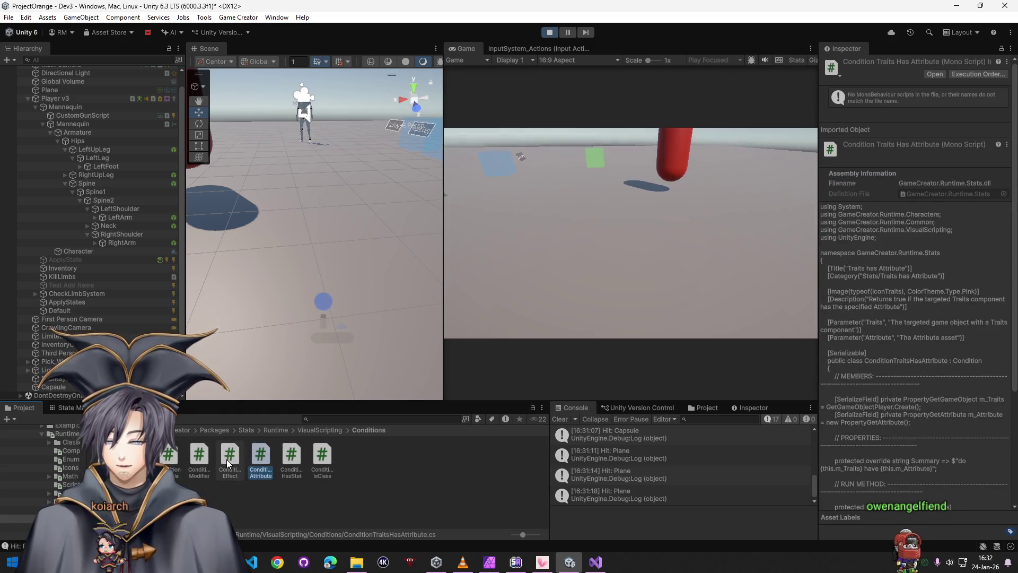
pyautogui.click(226, 459)
pyautogui.click(200, 459)
pyautogui.click(166, 465)
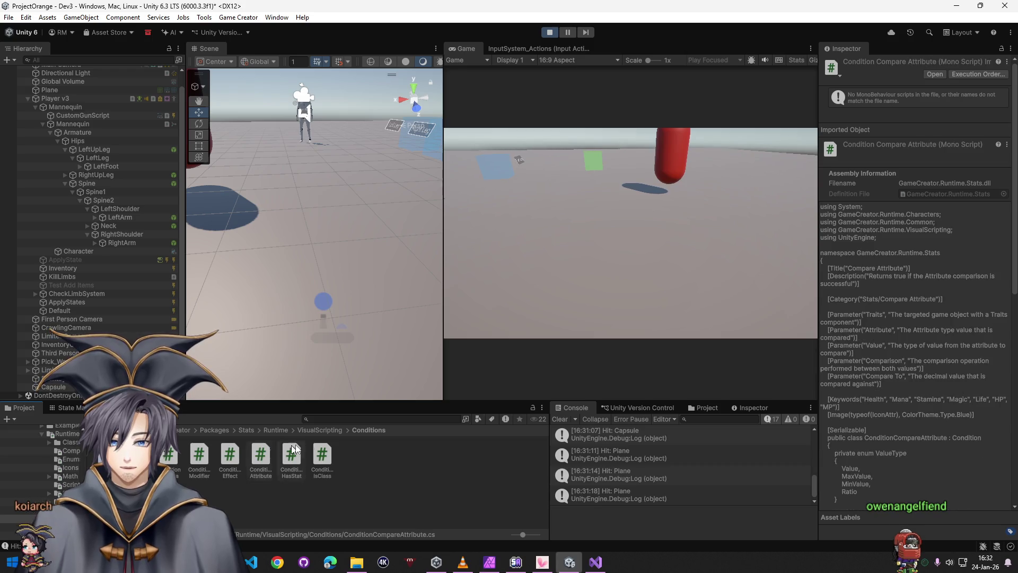
# - Review the Stats instruction scripts and open InstructionStatsChangeAttribute.cs in Visual Studio
pyautogui.click(321, 430)
pyautogui.doubleClick(163, 456)
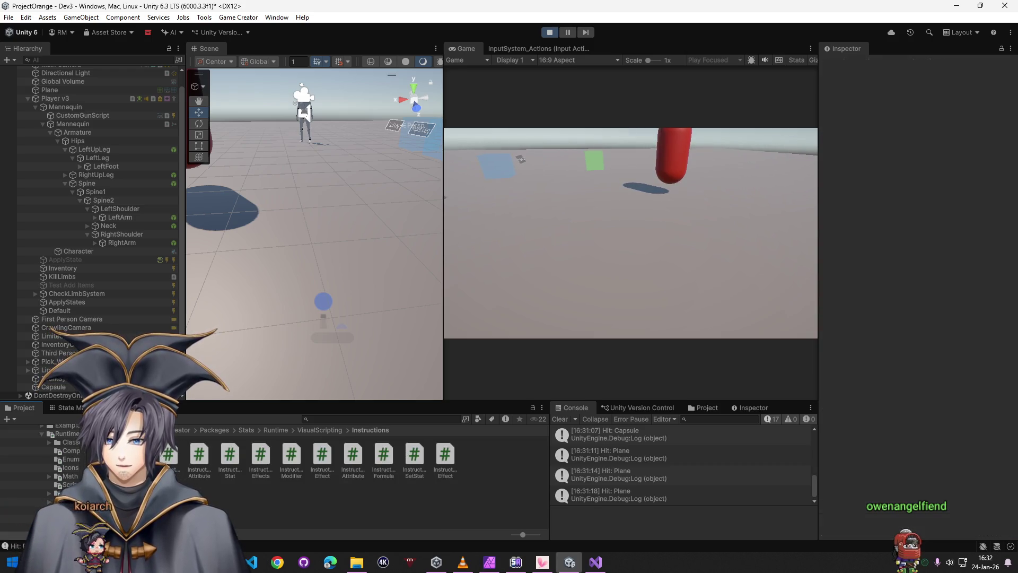
pyautogui.click(444, 461)
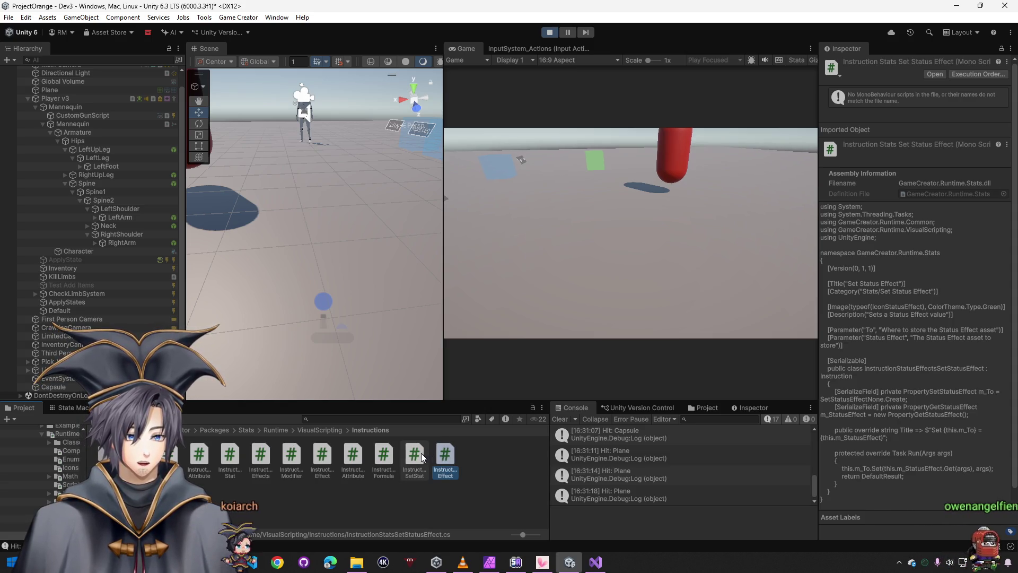
pyautogui.press('Left')
pyautogui.press('Left')
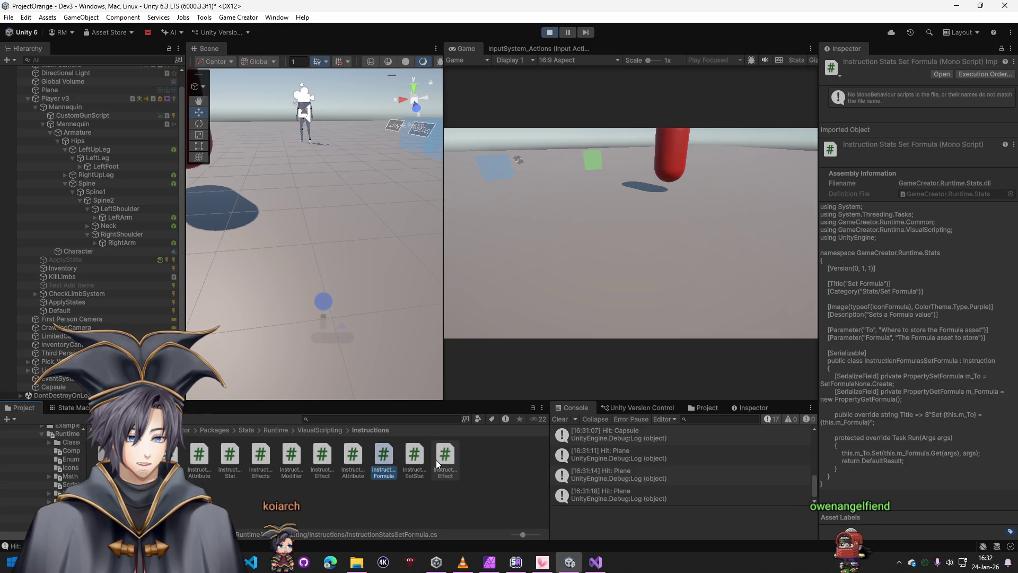
pyautogui.press('Left')
pyautogui.press('Left')
pyautogui.press('Left')
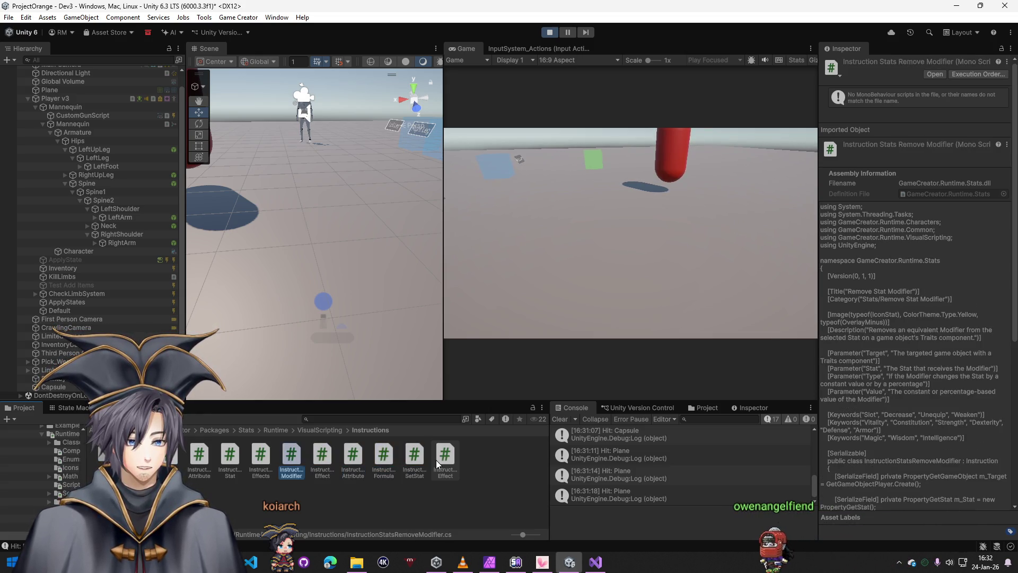
pyautogui.press('Left')
pyautogui.press('Left')
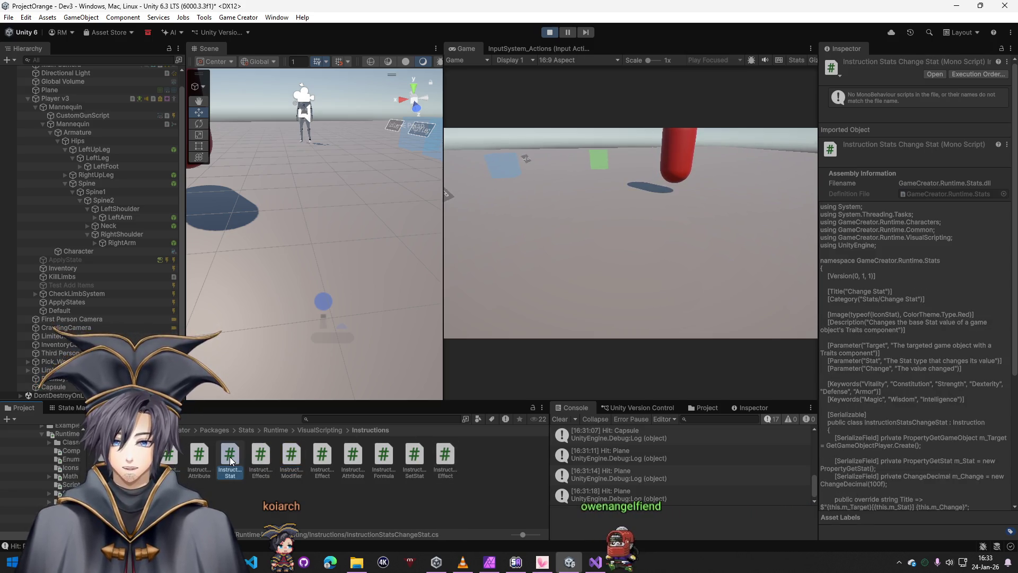
pyautogui.click(202, 460)
pyautogui.doubleClick(201, 457)
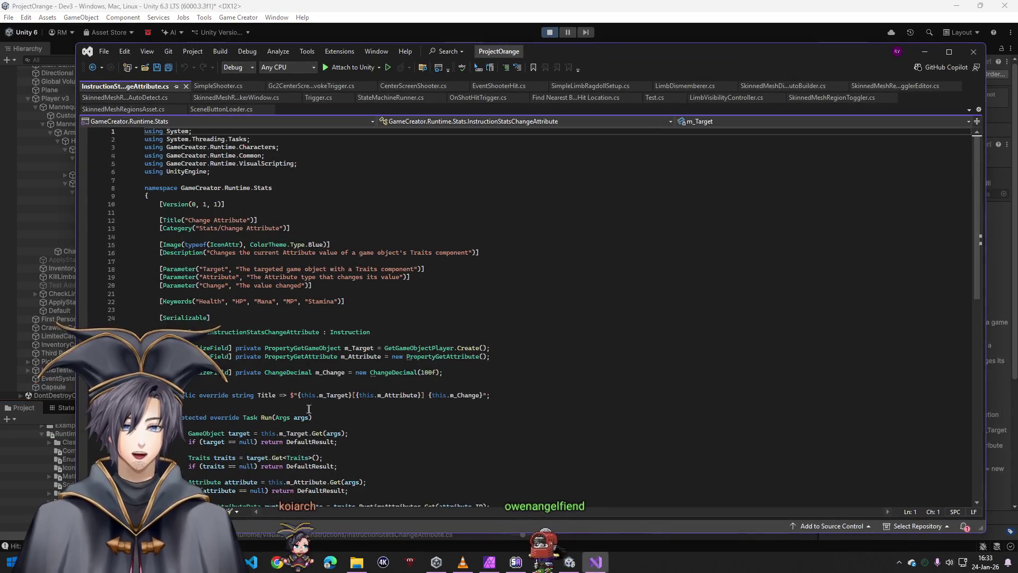
pyautogui.scroll(2, 453, 338)
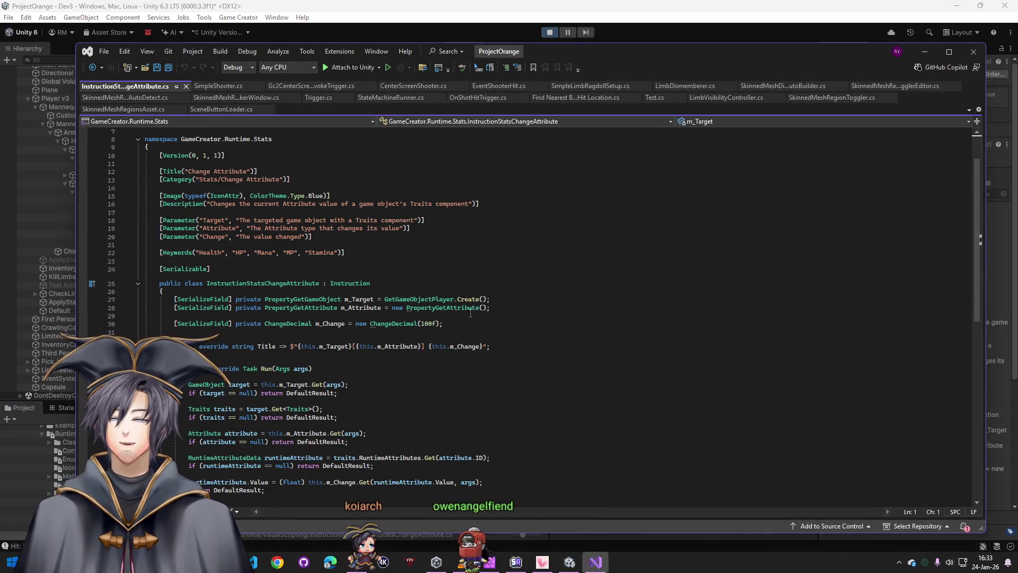
pyautogui.hotkey('ctrl', 'a')
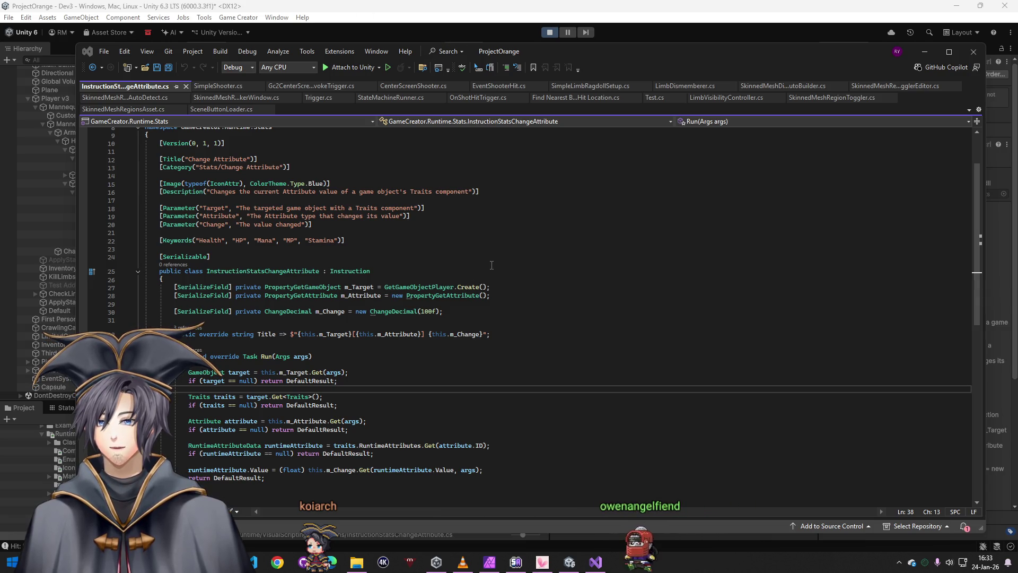
pyautogui.moveTo(595, 567)
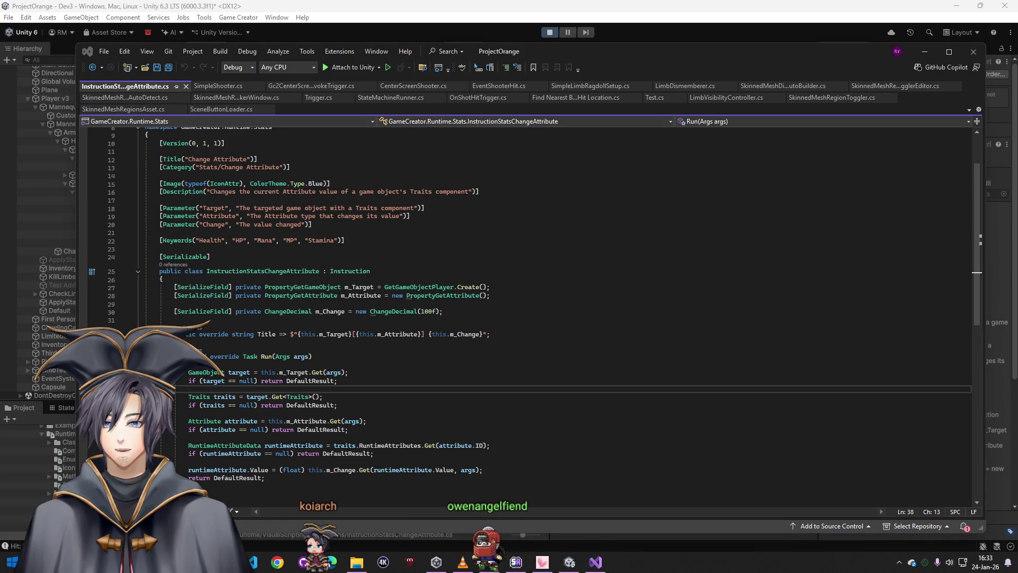
# - Back in Unity, check Player v3's six HP attributes at 100/100, then open Assets > Scripts
pyautogui.click(56, 100)
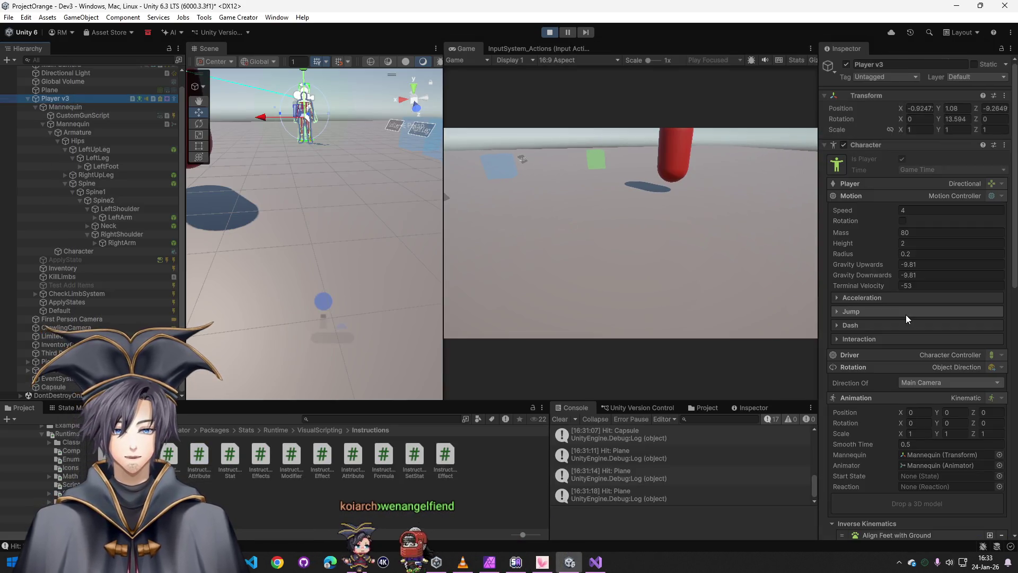
pyautogui.scroll(-10, 892, 325)
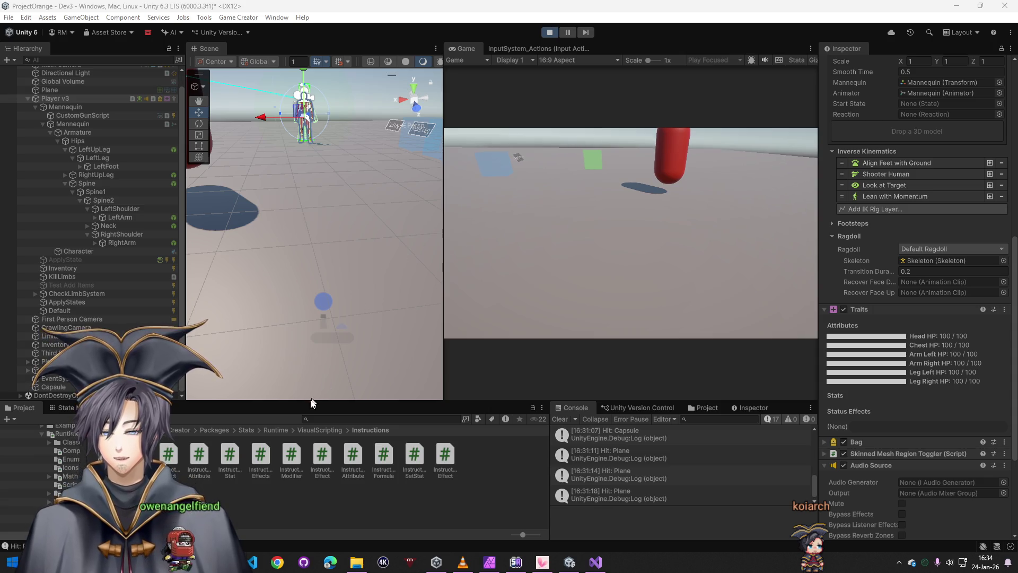
pyautogui.click(96, 430)
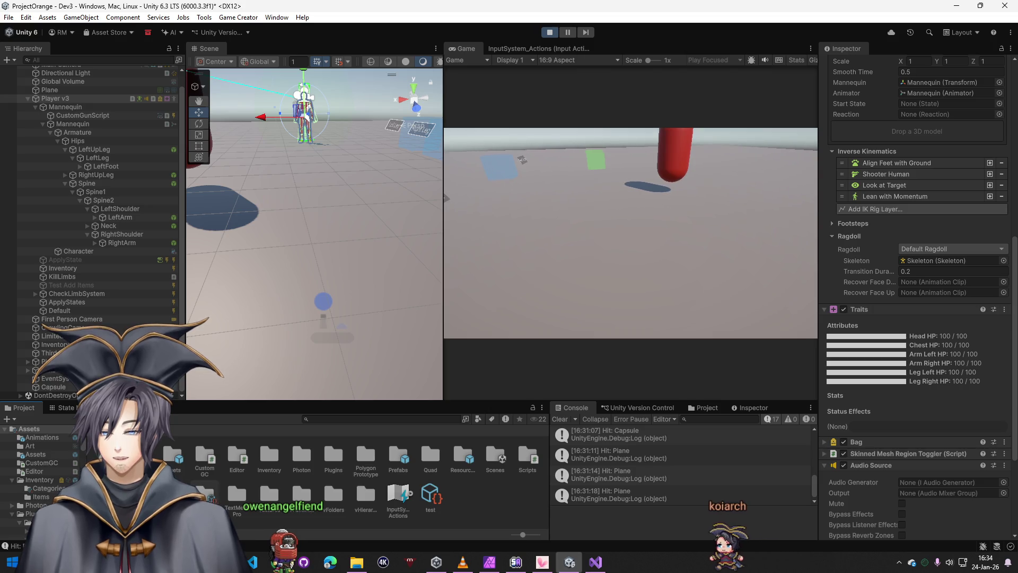
pyautogui.doubleClick(528, 454)
# - Create a new MonoBehaviour script named SimpleShooterGC2Damage in the Custom Weapons folder
pyautogui.rightClick(412, 479)
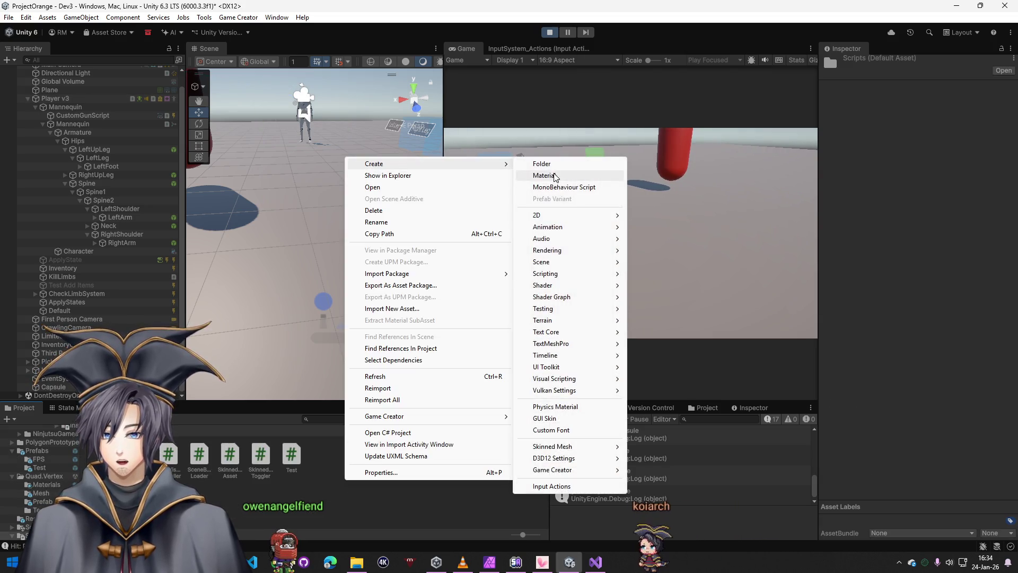
pyautogui.rightClick(179, 456)
pyautogui.moveTo(205, 173)
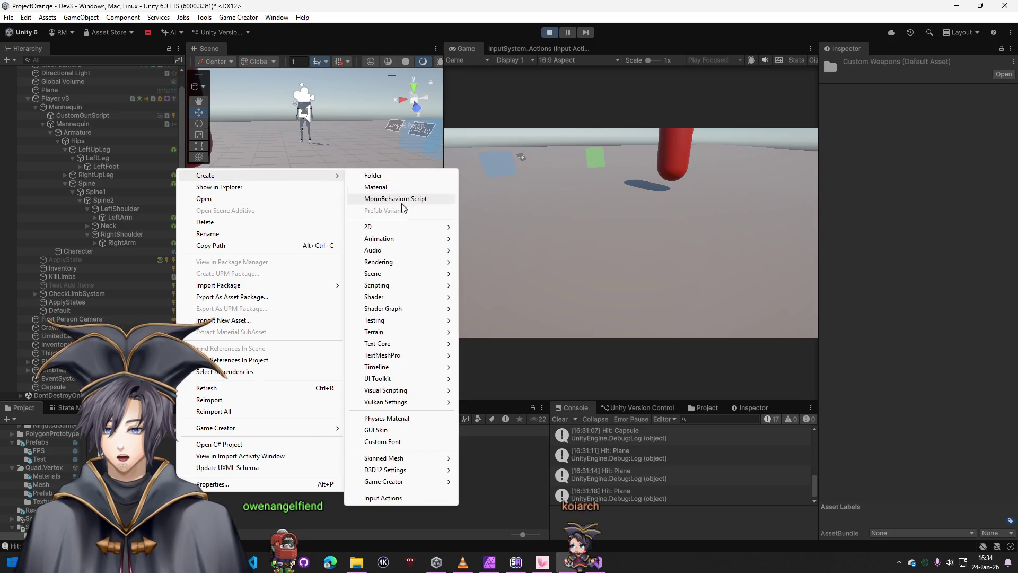
pyautogui.click(404, 202)
pyautogui.write('SimpleShooterGC2Damage')
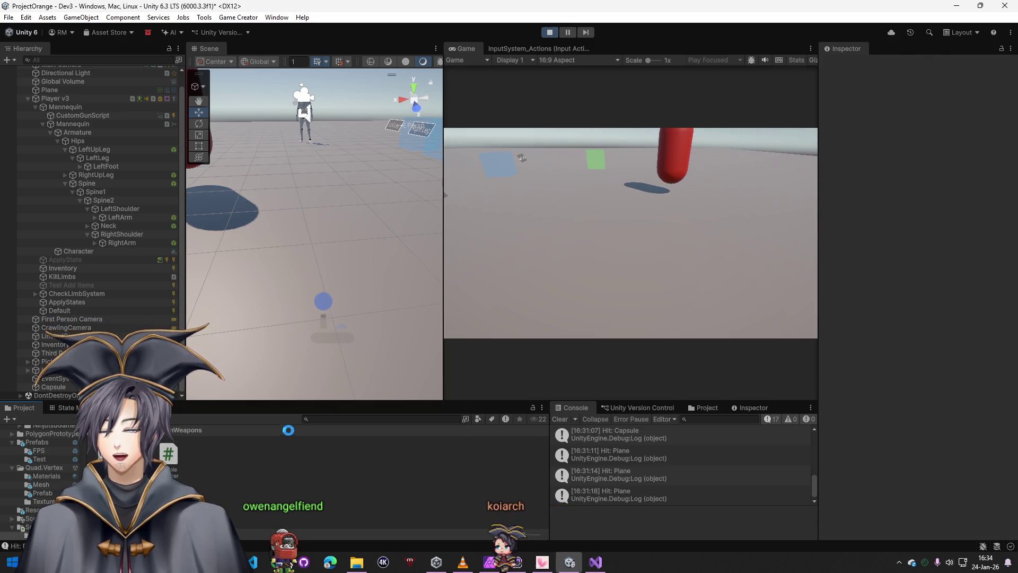
pyautogui.press('Return')
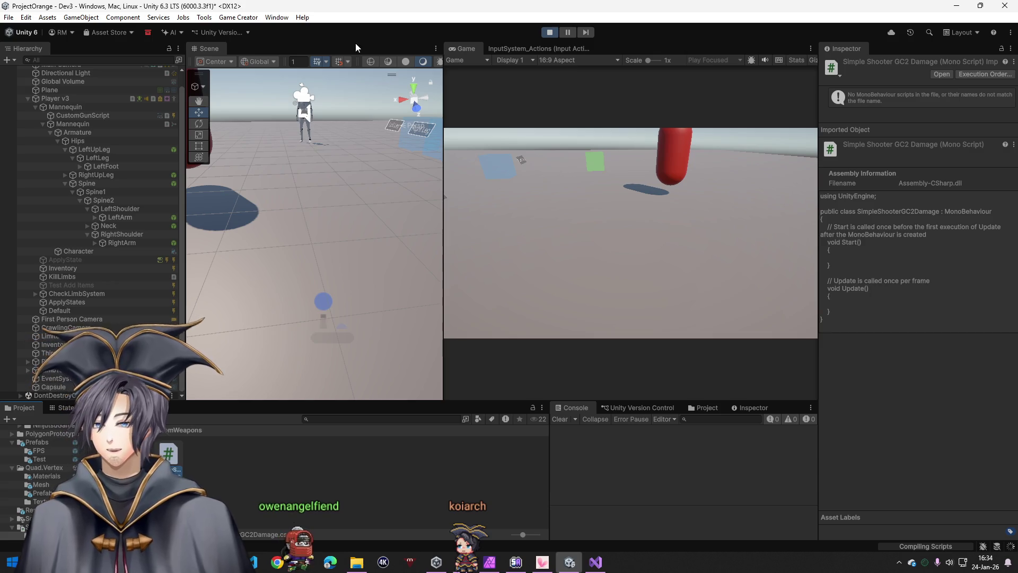
# - Replace the template with the prepared HeadHP damage code, save it, and return to Unity
pyautogui.hotkey('ctrl', 'a')
pyautogui.hotkey('ctrl', 'v')
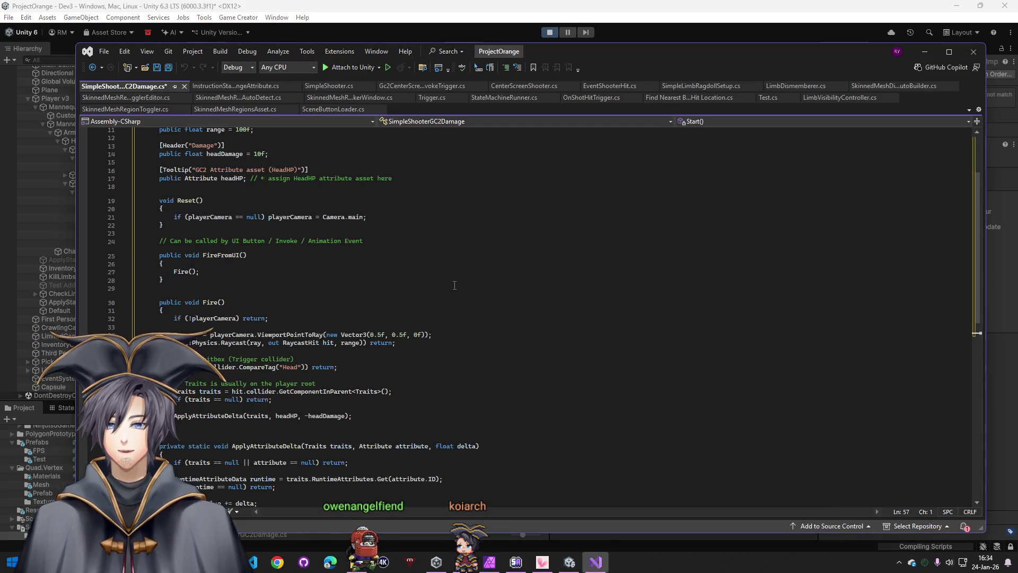
pyautogui.hotkey('ctrl', 's')
pyautogui.click(488, 326)
pyautogui.scroll(-4, 583, 266)
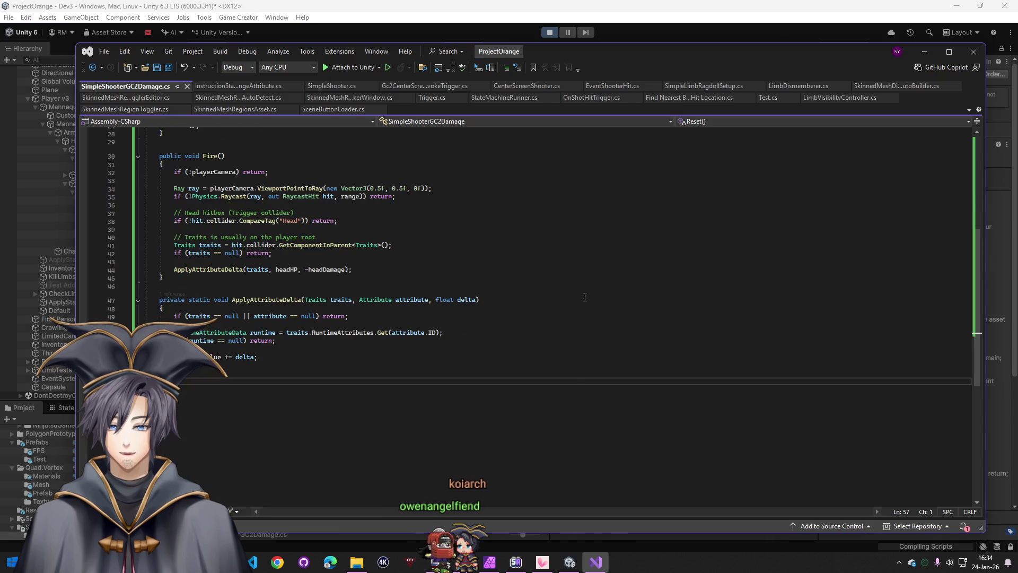
pyautogui.hotkey('alt', 'Tab')
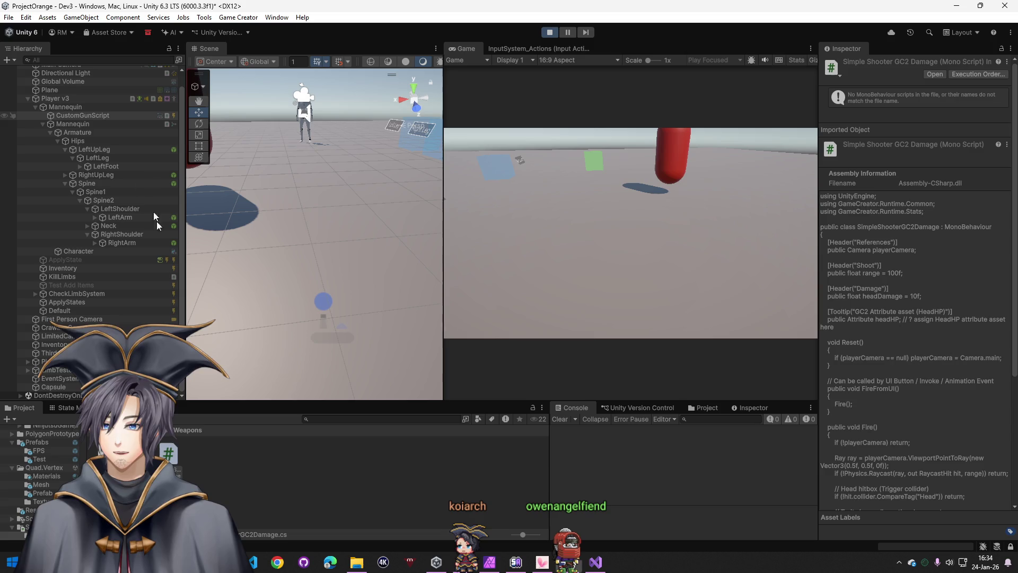
pyautogui.click(82, 115)
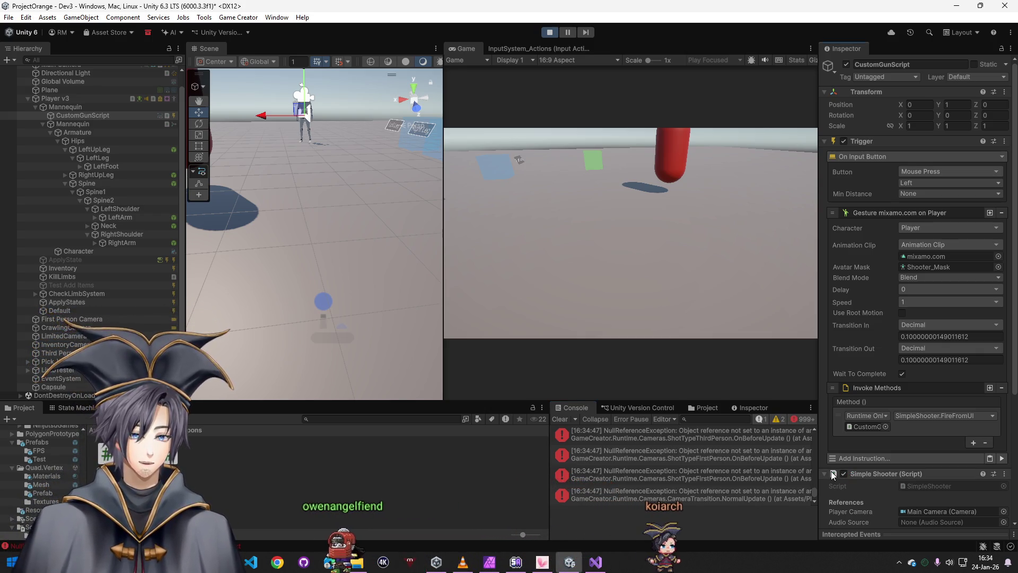
pyautogui.click(647, 473)
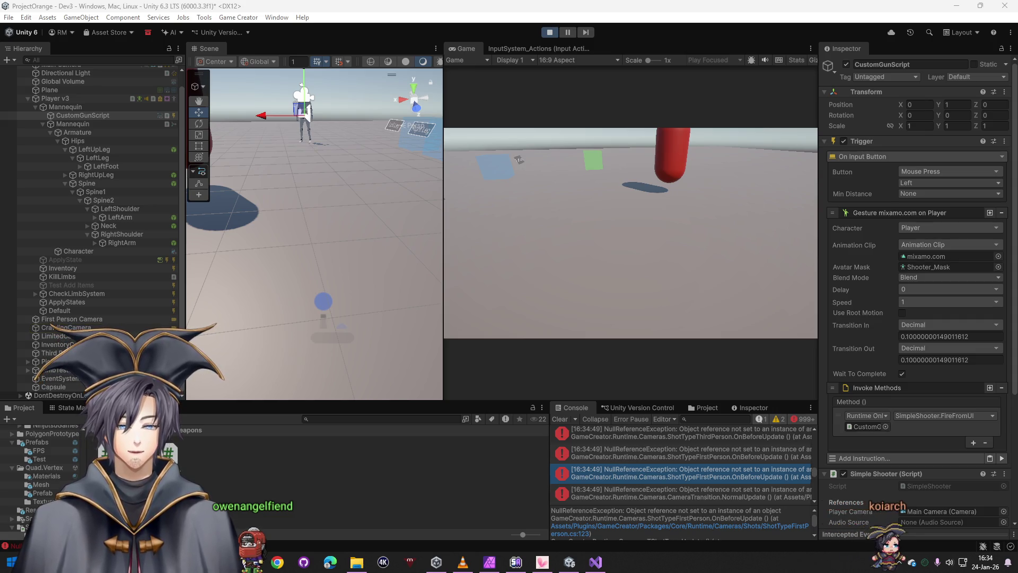
pyautogui.scroll(-5, 880, 380)
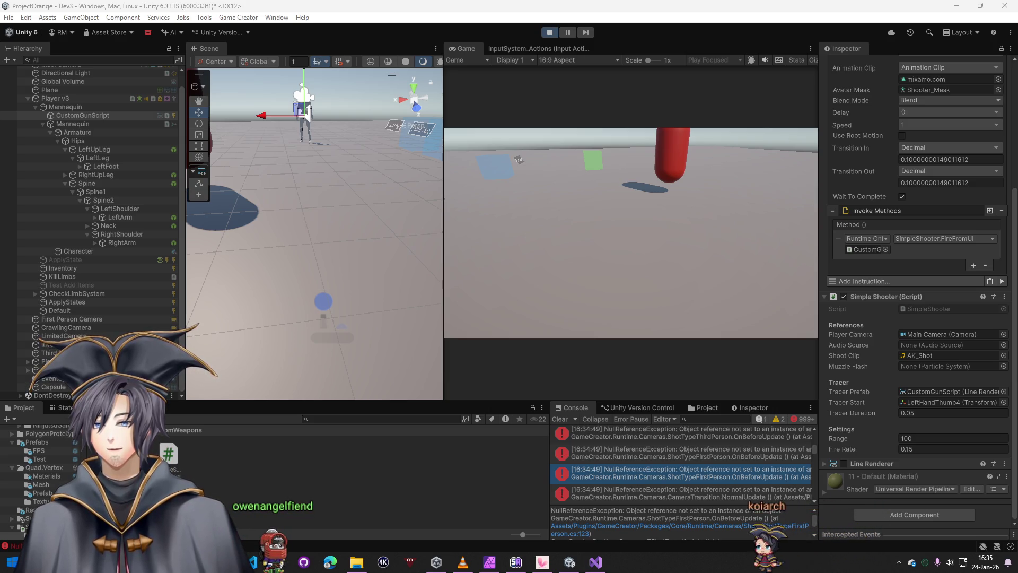
pyautogui.click(567, 419)
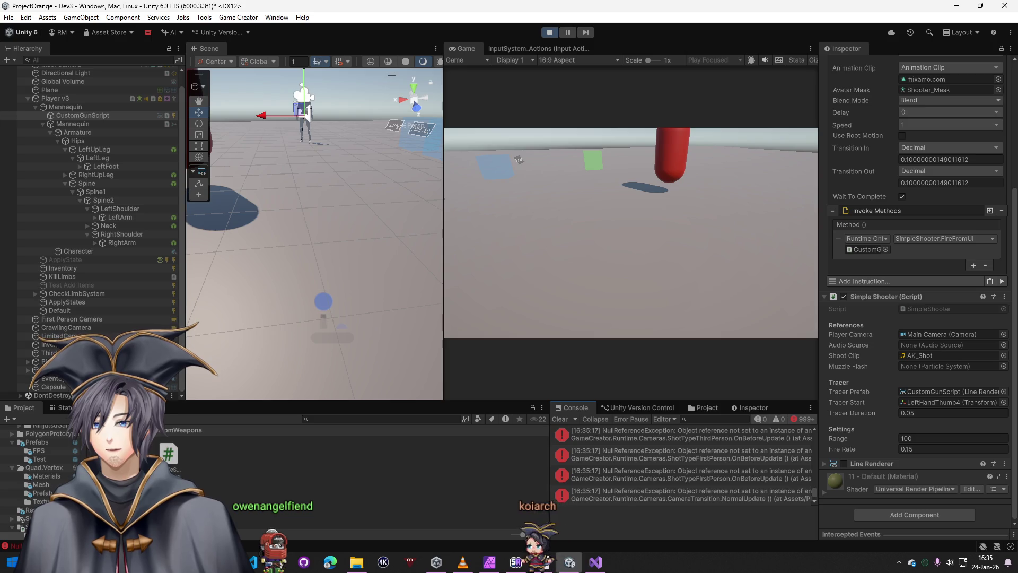
pyautogui.doubleClick(176, 458)
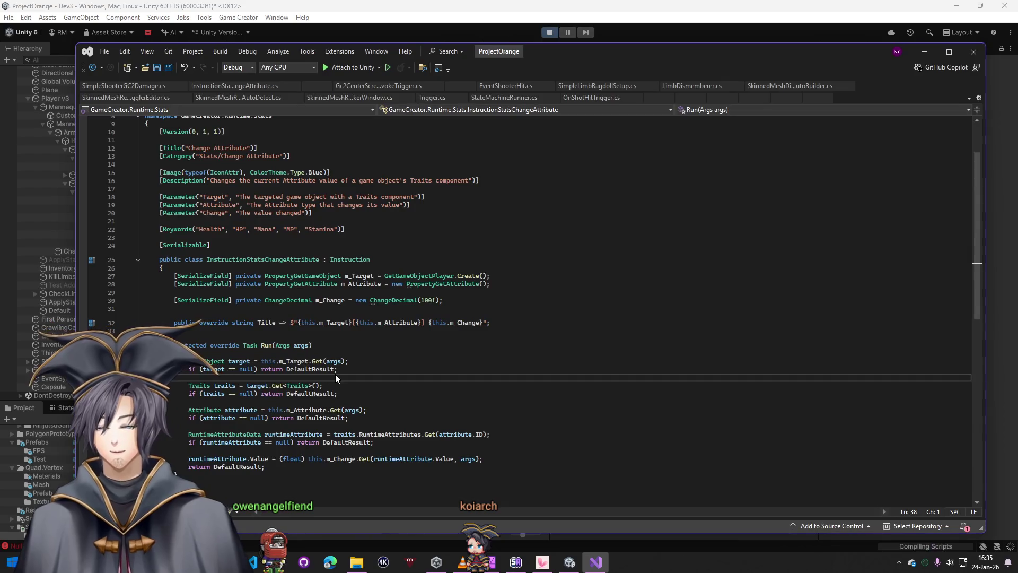
# - Switch from Visual Studio back to Unity so the scripts reload
pyautogui.hotkey('alt', 'Tab')
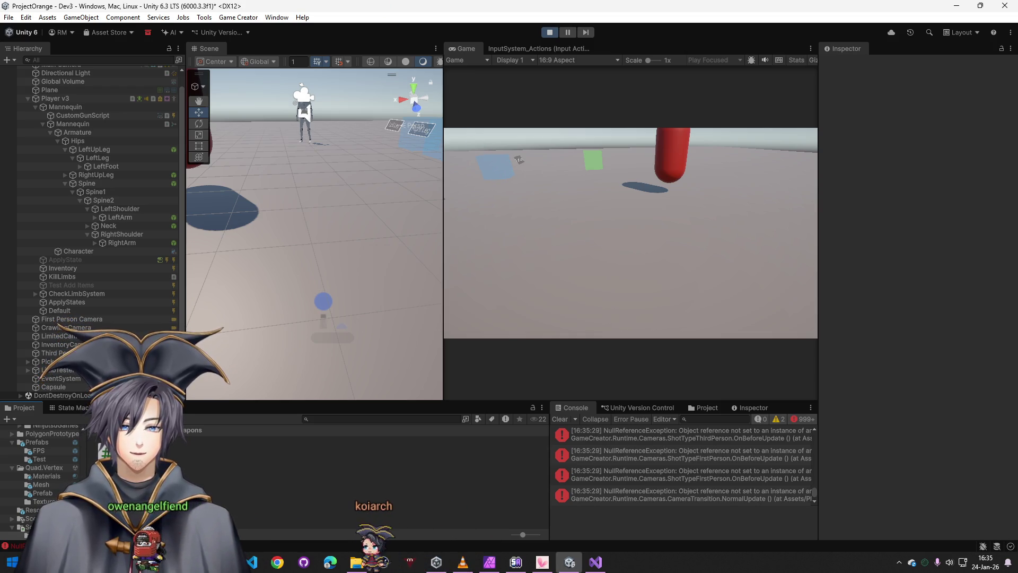
# - Clear the Console after checking a camera NullReferenceException's stack trace
pyautogui.click(559, 419)
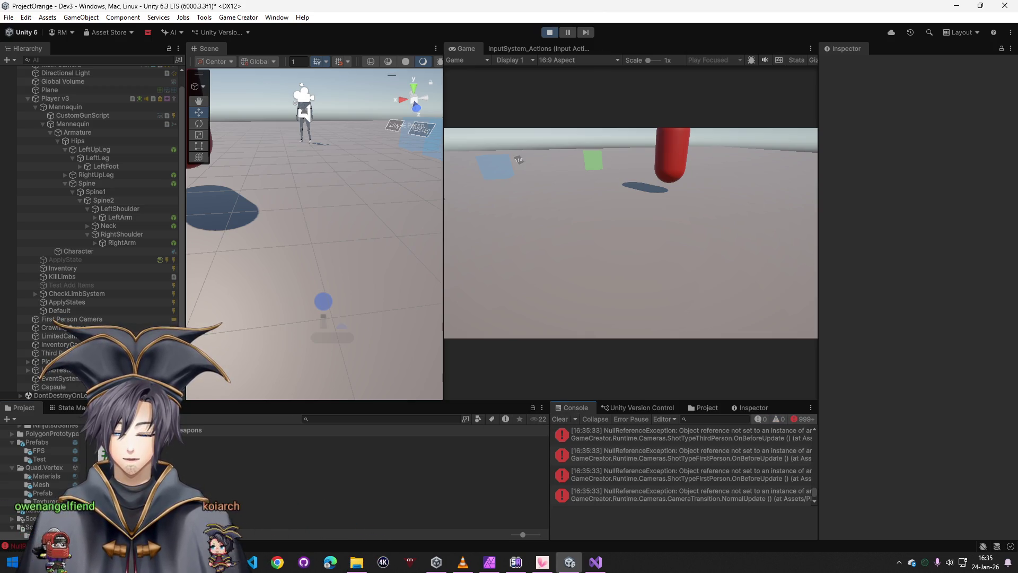
pyautogui.click(748, 472)
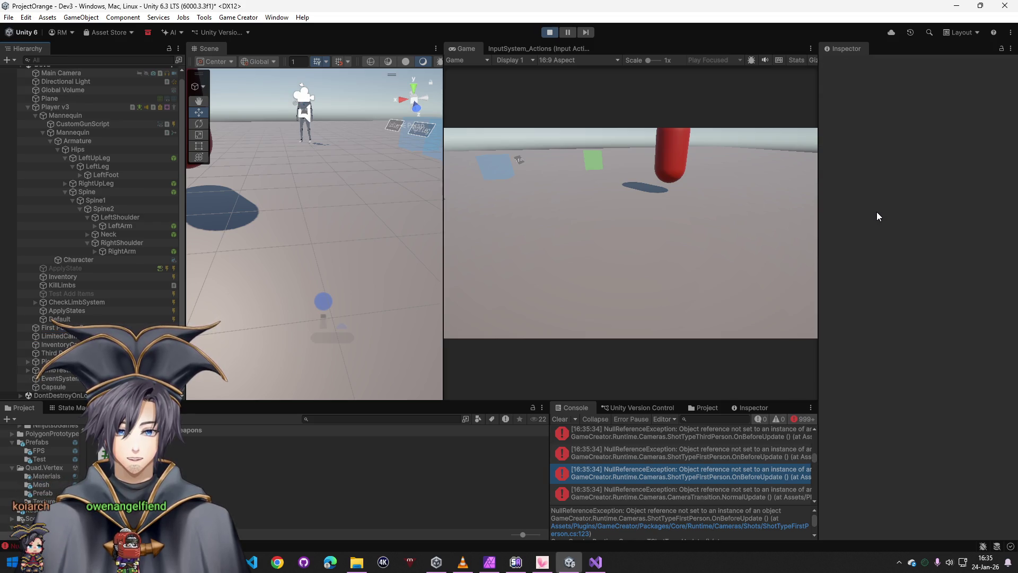
pyautogui.click(560, 419)
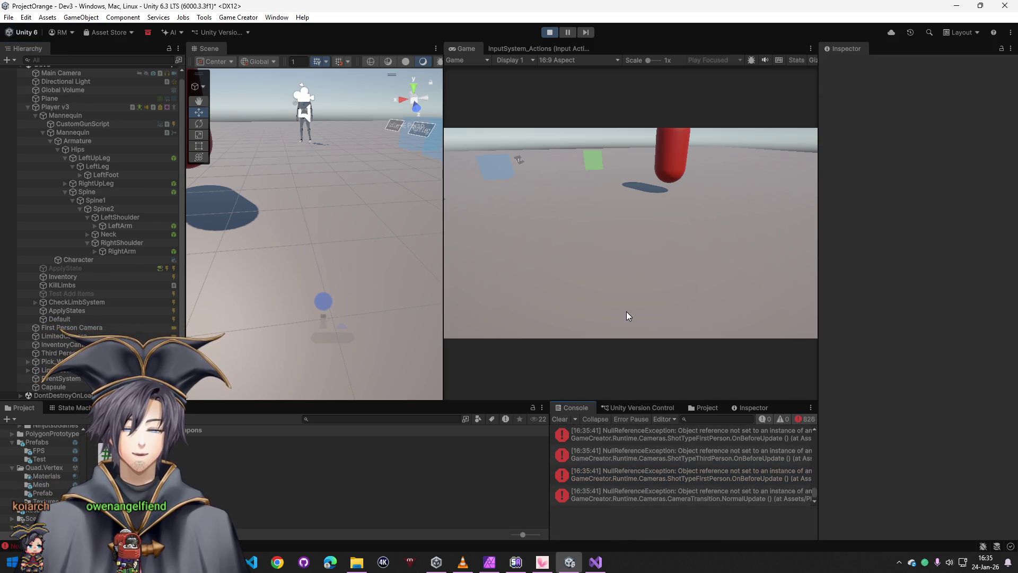
# - Quit the Unity editor, discarding play-mode changes and not saving the Dev3 scene
pyautogui.click(569, 562)
pyautogui.click(569, 561)
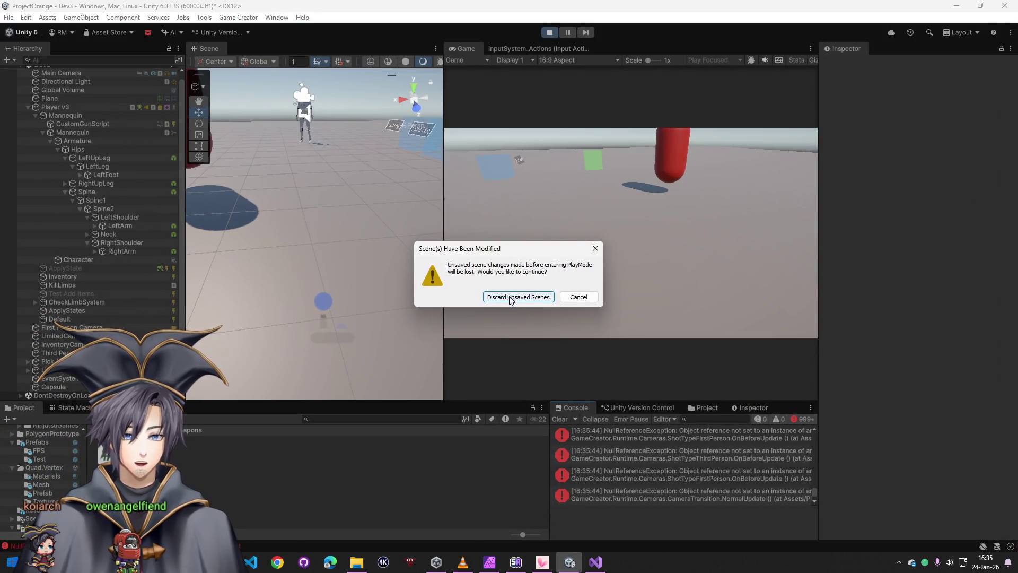
pyautogui.click(518, 297)
pyautogui.click(519, 305)
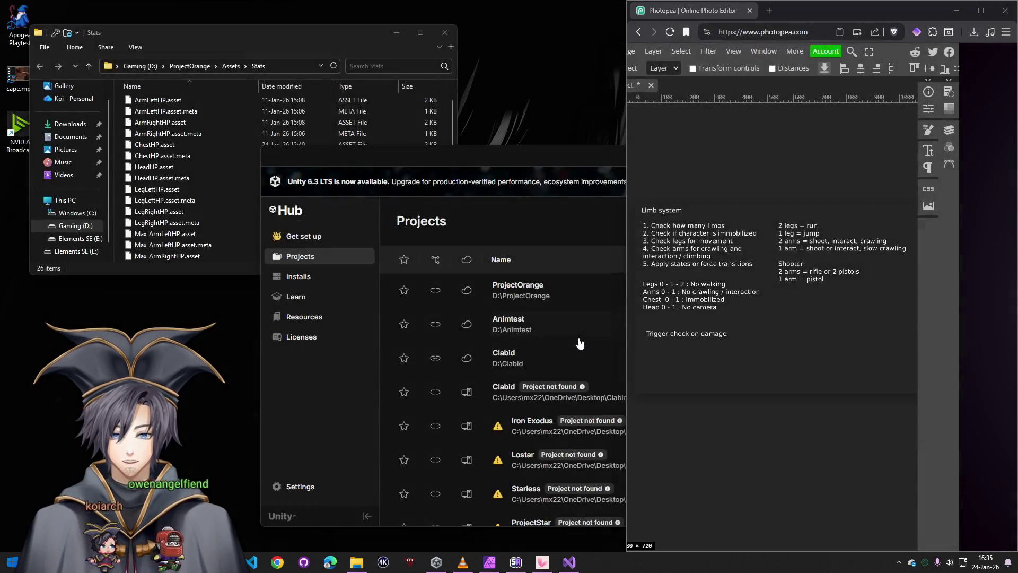
# - Reopen ProjectOrange from Unity Hub and expand Player v3 in the Hierarchy
pyautogui.click(539, 288)
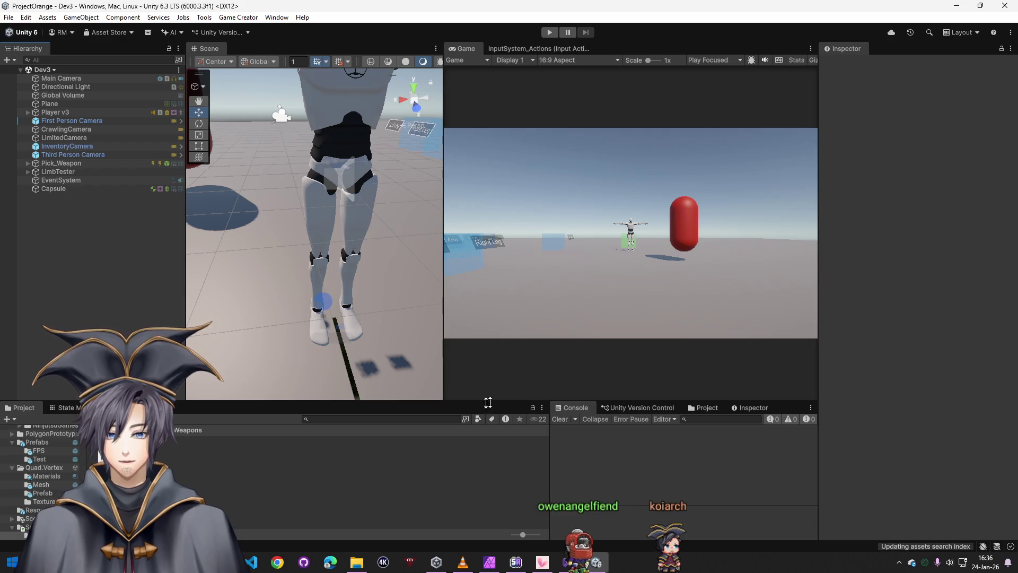
pyautogui.click(27, 113)
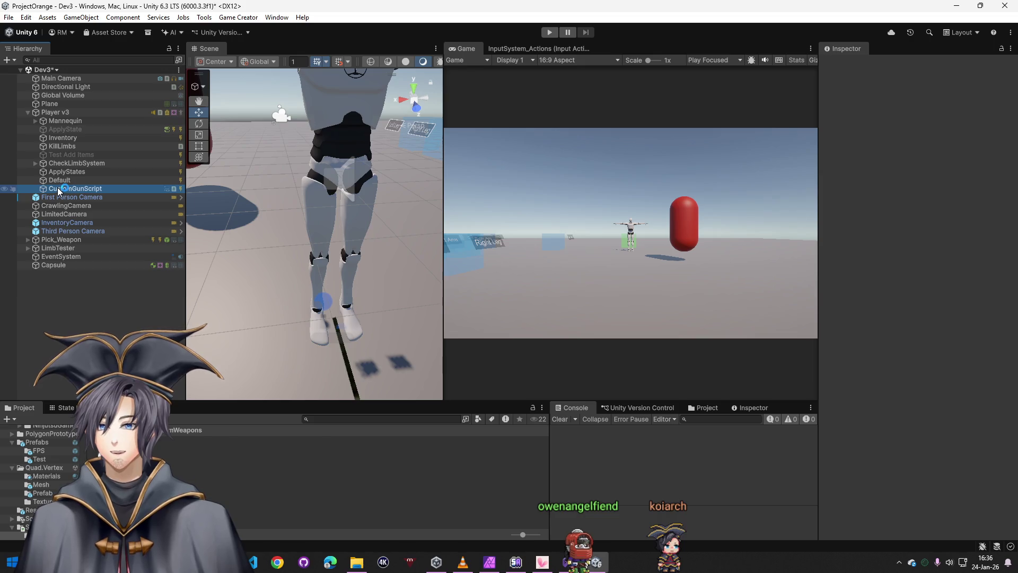
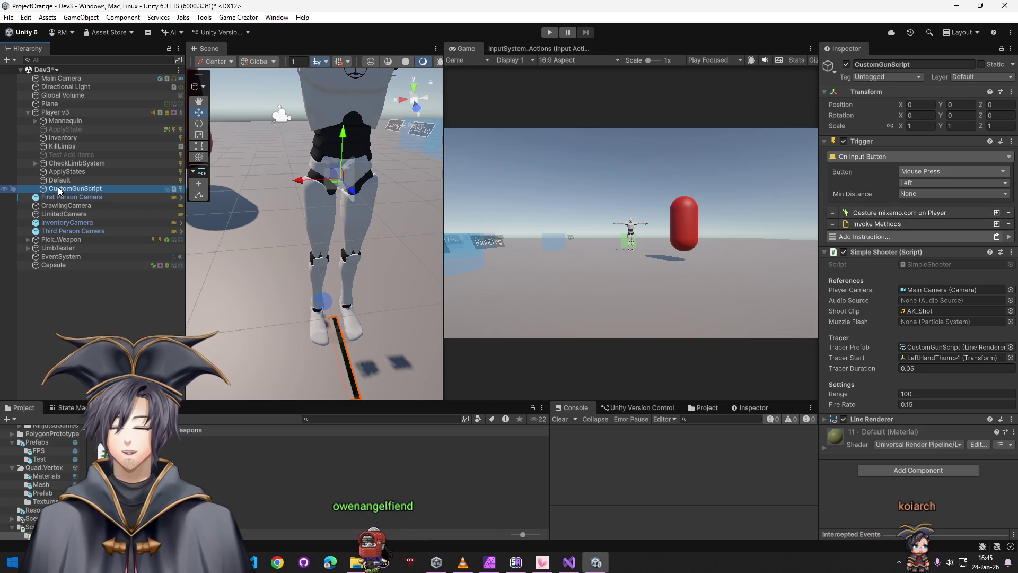
# - Open the Animation window from the Window > Animation menu, then close it again
pyautogui.click(277, 16)
pyautogui.moveTo(318, 156)
pyautogui.click(497, 158)
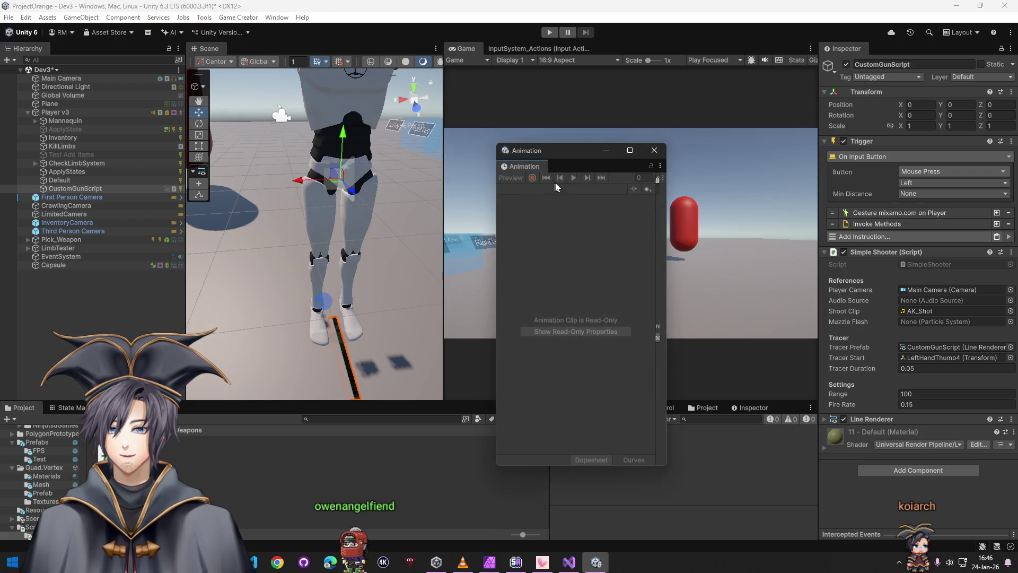
pyautogui.click(653, 153)
# - Dock the Animator panel beside the Scene view, then switch away from the editor
pyautogui.click(238, 17)
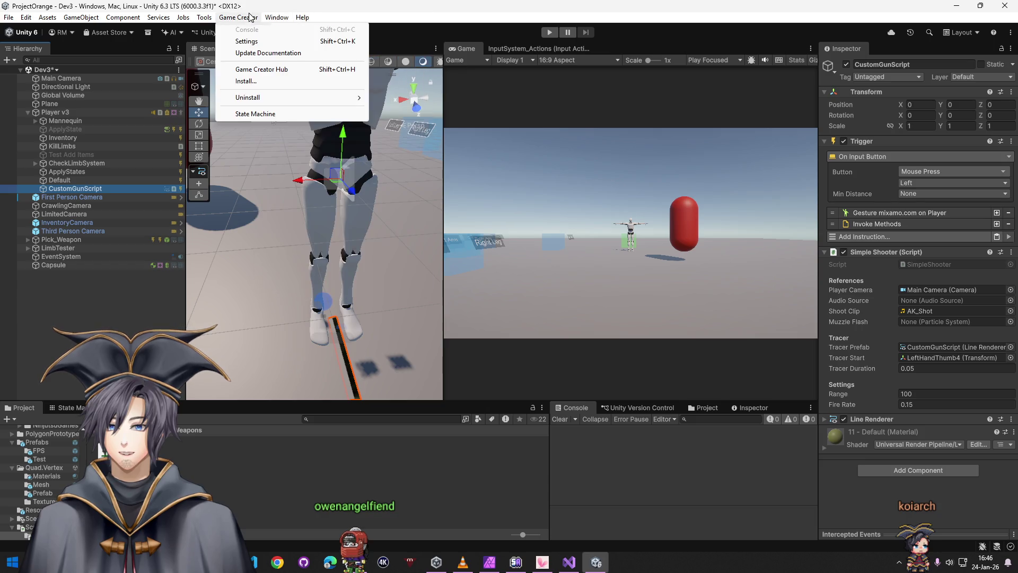
pyautogui.moveTo(211, 23)
pyautogui.moveTo(277, 17)
pyautogui.moveTo(371, 156)
pyautogui.click(456, 168)
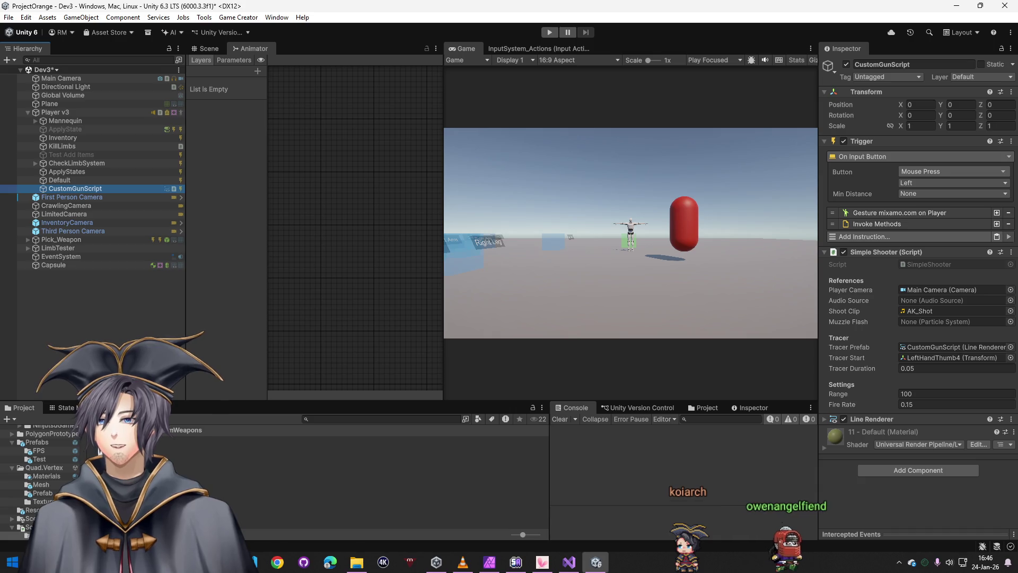
pyautogui.hotkey('alt', 'Tab')
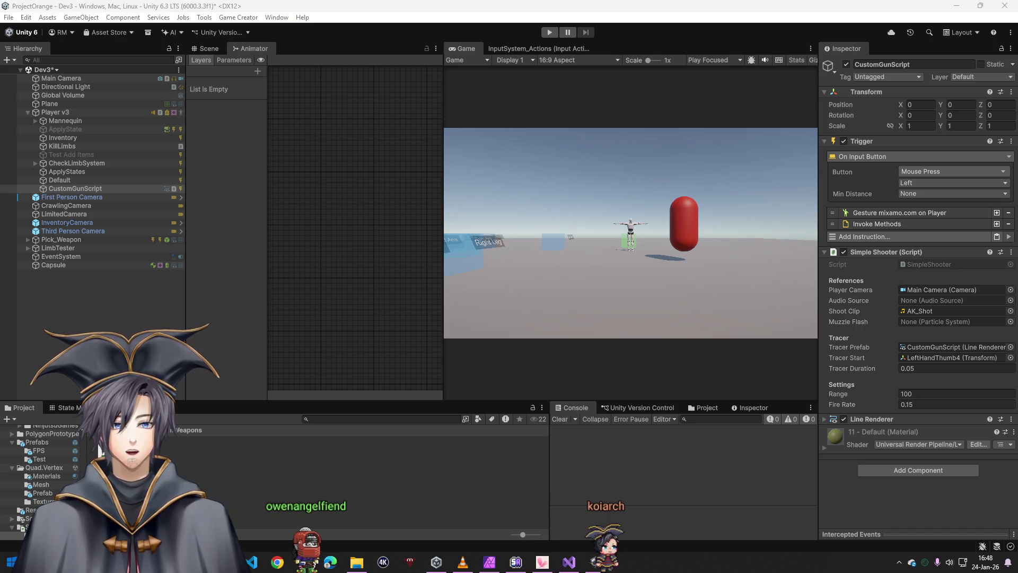
pyautogui.hotkey('alt', 'Tab')
pyautogui.press('super+Right')
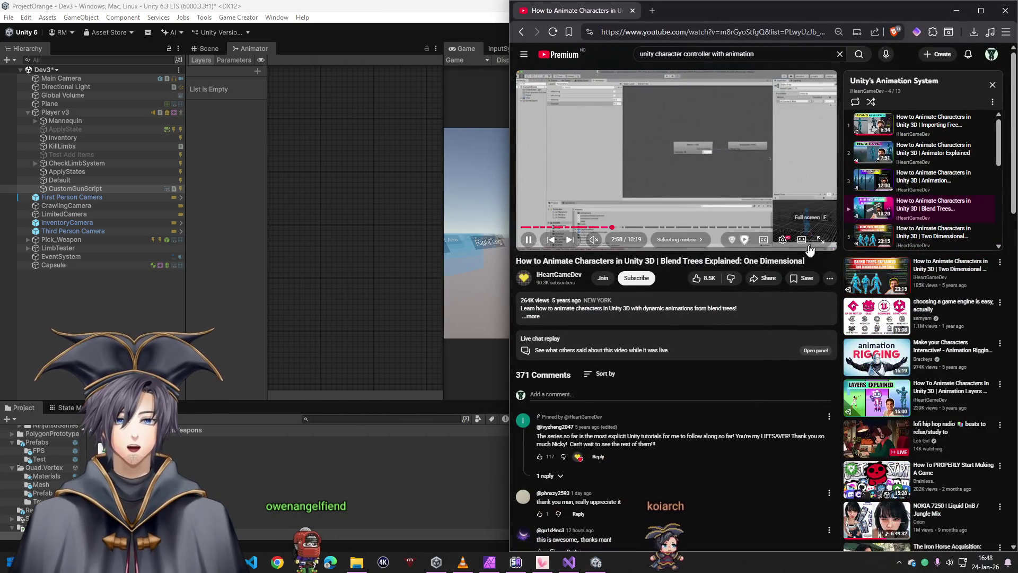
# - Watch the blend tree tutorial in theater mode, skipping ahead to the Testing Blend Tree part
pyautogui.click(802, 240)
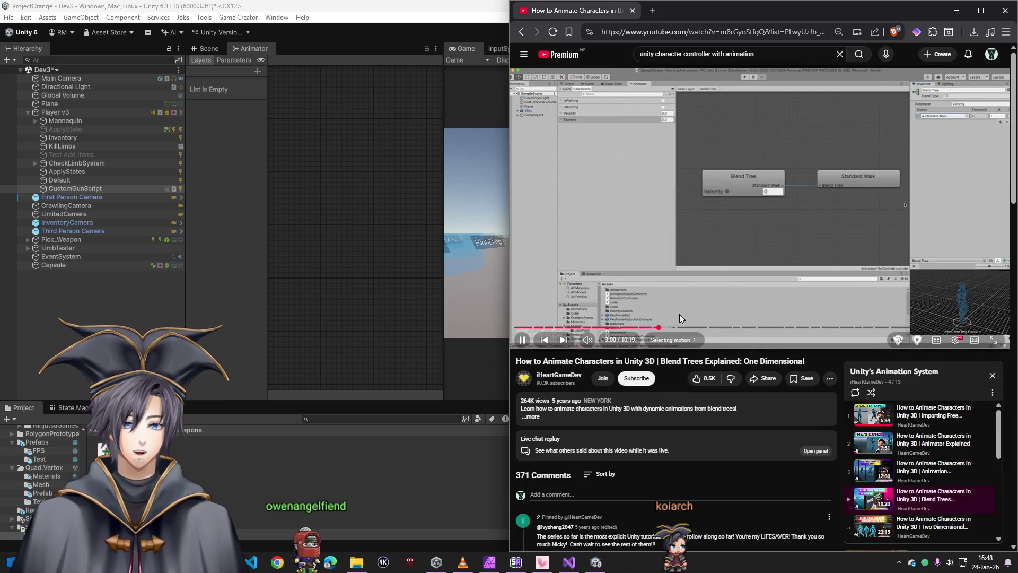
pyautogui.moveTo(662, 330); pyautogui.dragTo(689, 330)
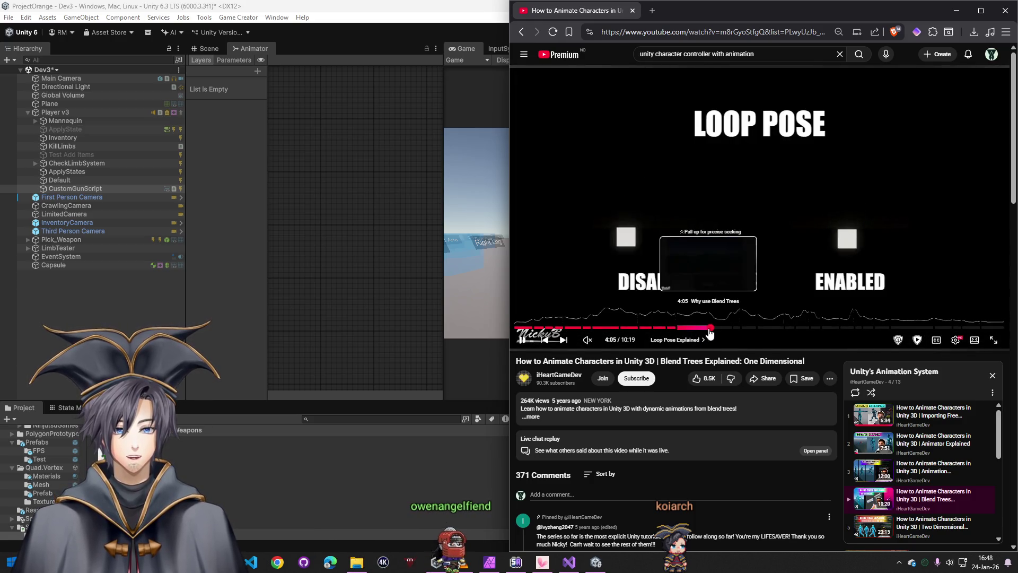
pyautogui.click(707, 328)
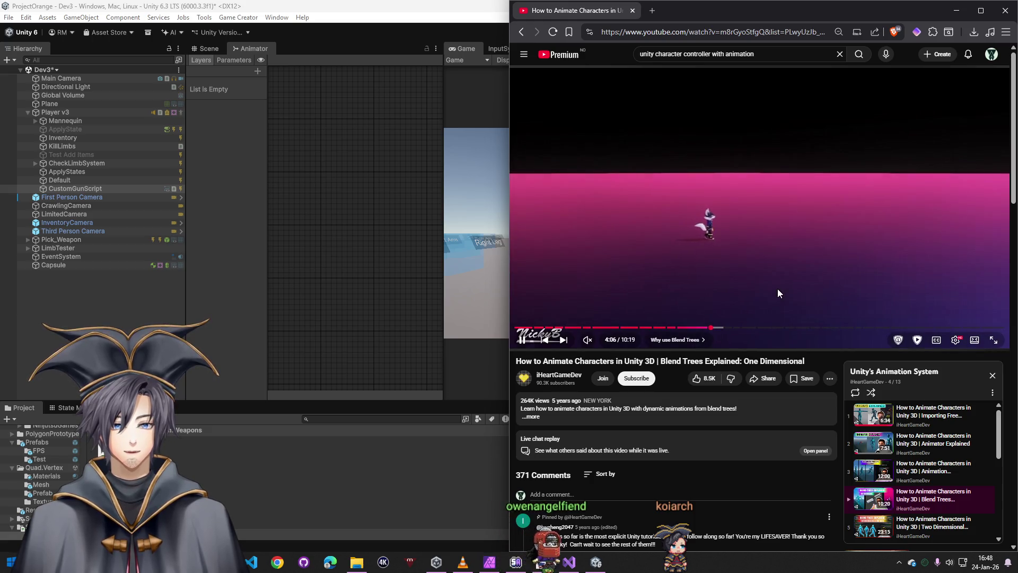
pyautogui.click(741, 330)
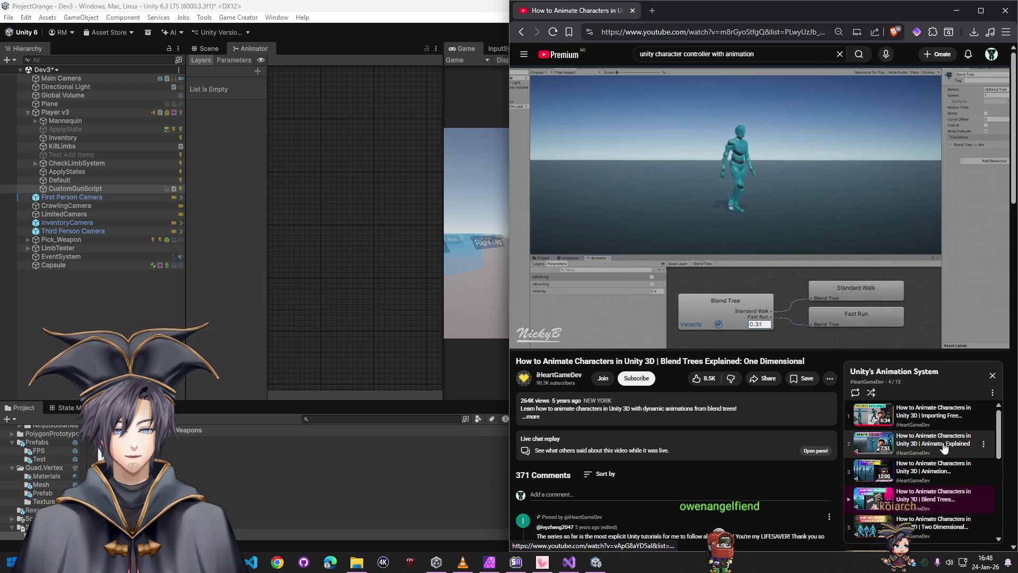
# - Skim Animator Explained's controller, inspector and Root Motion sections, then close YouTube and start Play mode
pyautogui.click(662, 298)
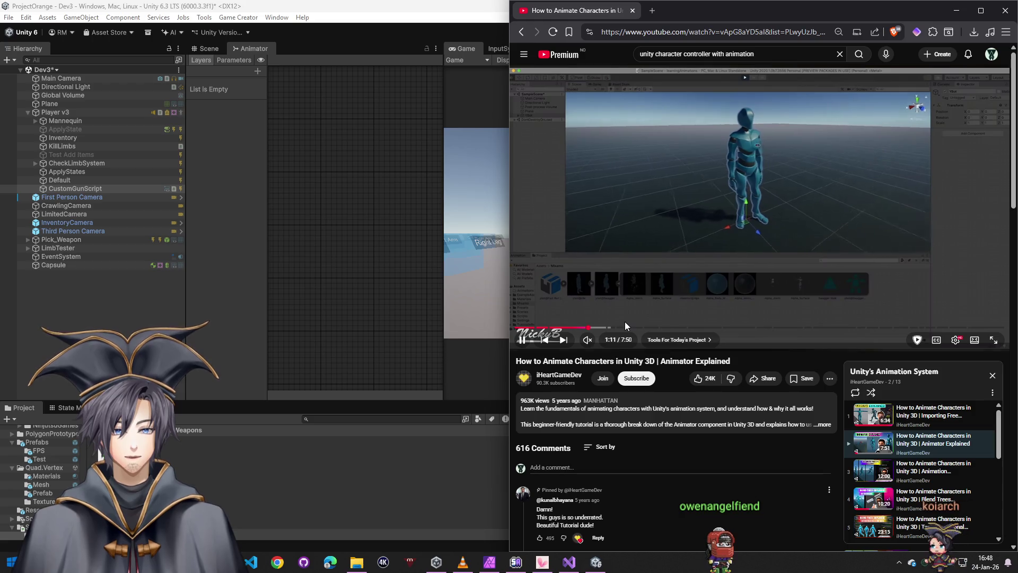
pyautogui.click(625, 325)
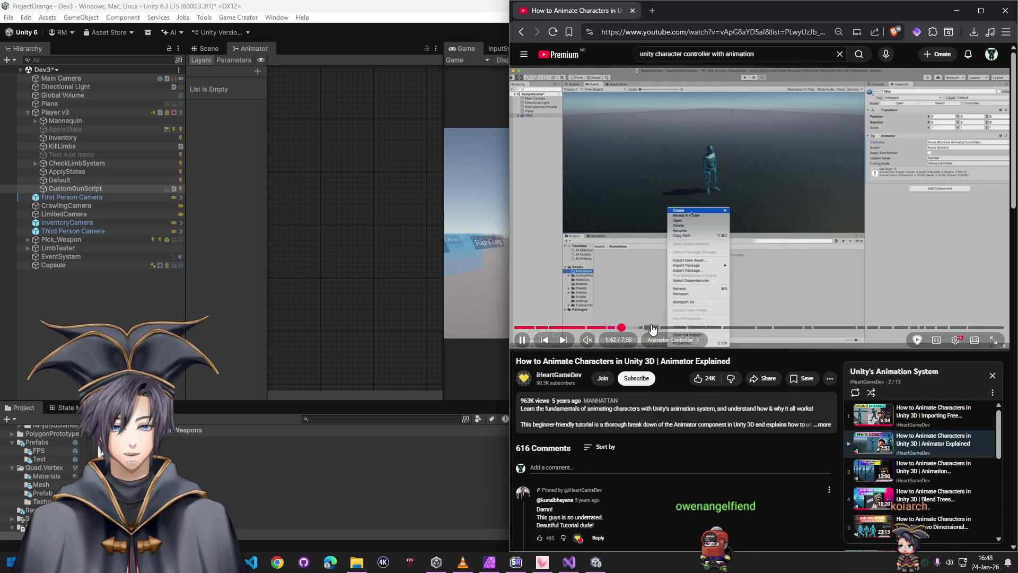
pyautogui.click(652, 328)
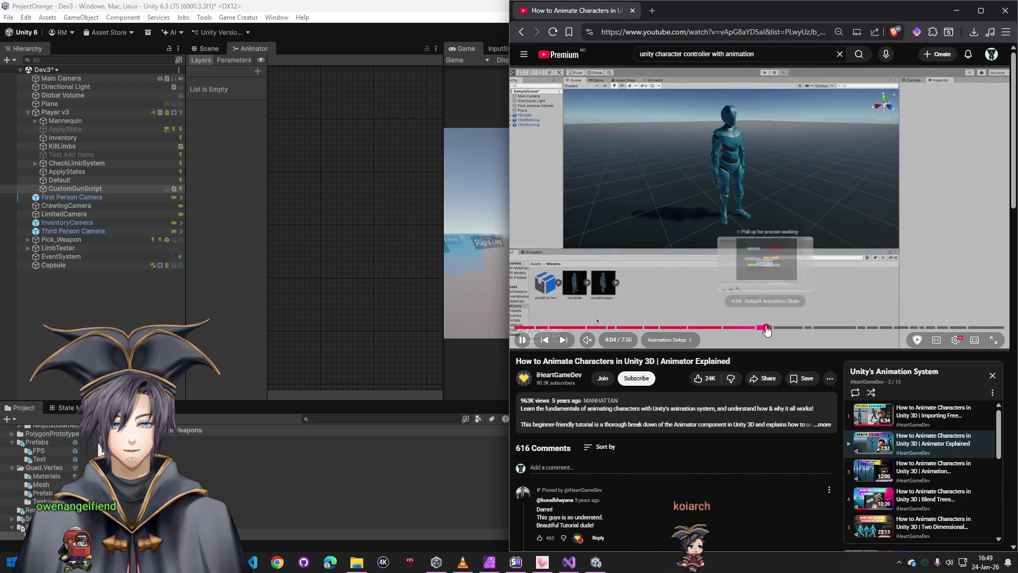
pyautogui.click(766, 328)
pyautogui.click(795, 328)
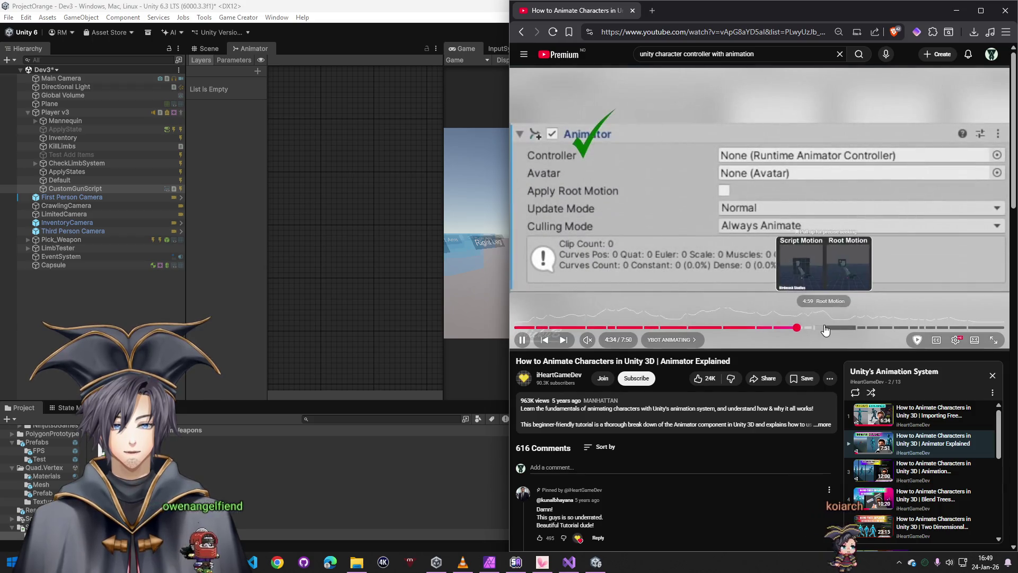
pyautogui.click(825, 328)
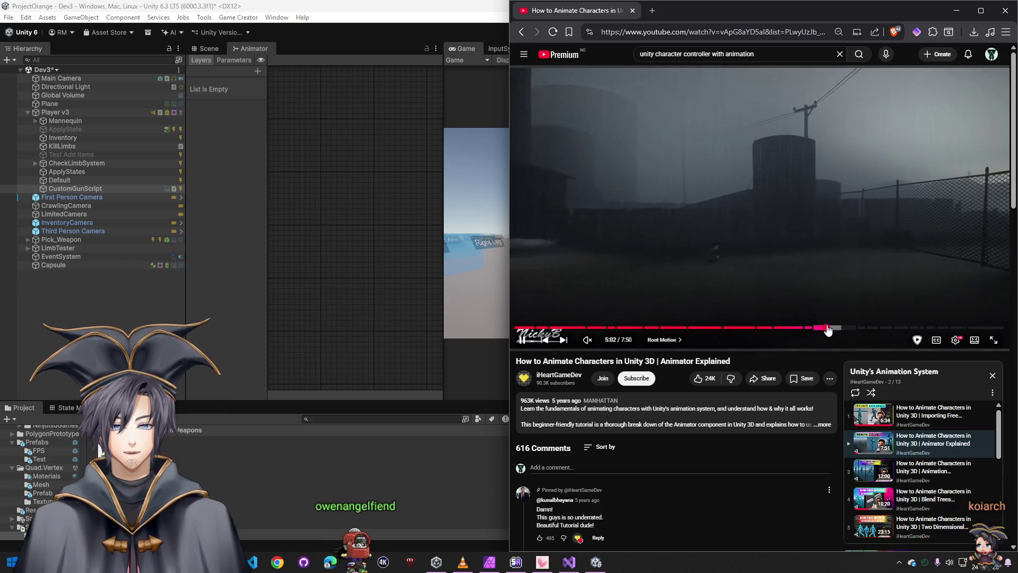
pyautogui.click(633, 11)
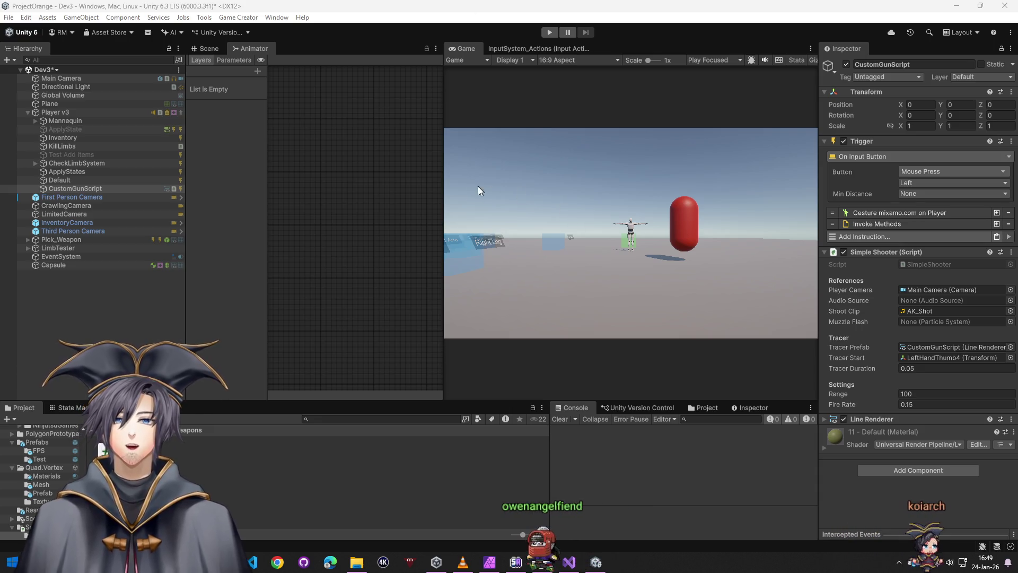
pyautogui.click(547, 33)
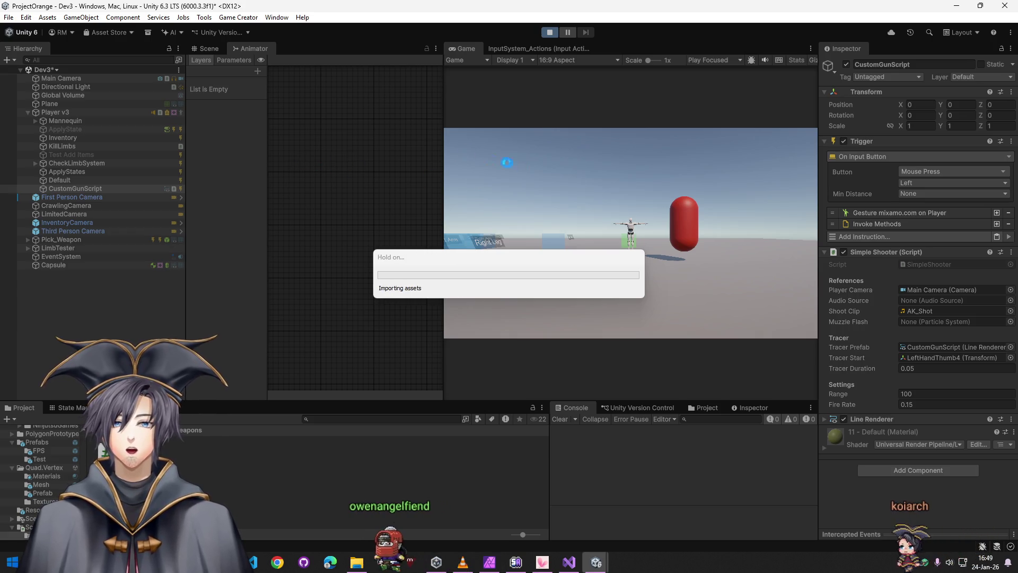
# - Test-fire the gun at the plane in the running game with the Scene view alongside
pyautogui.click(561, 215)
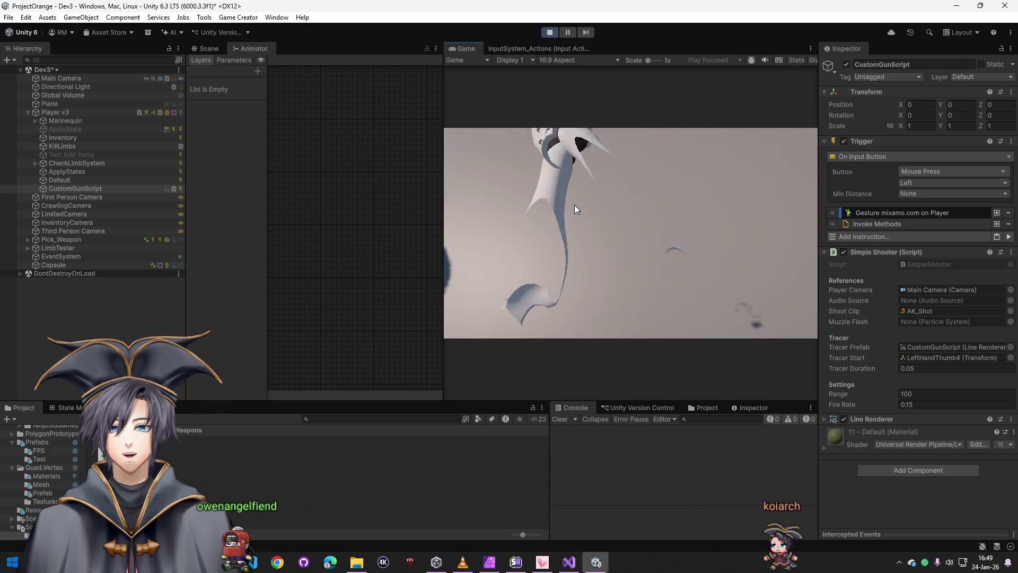
pyautogui.click(577, 204)
pyautogui.click(580, 203)
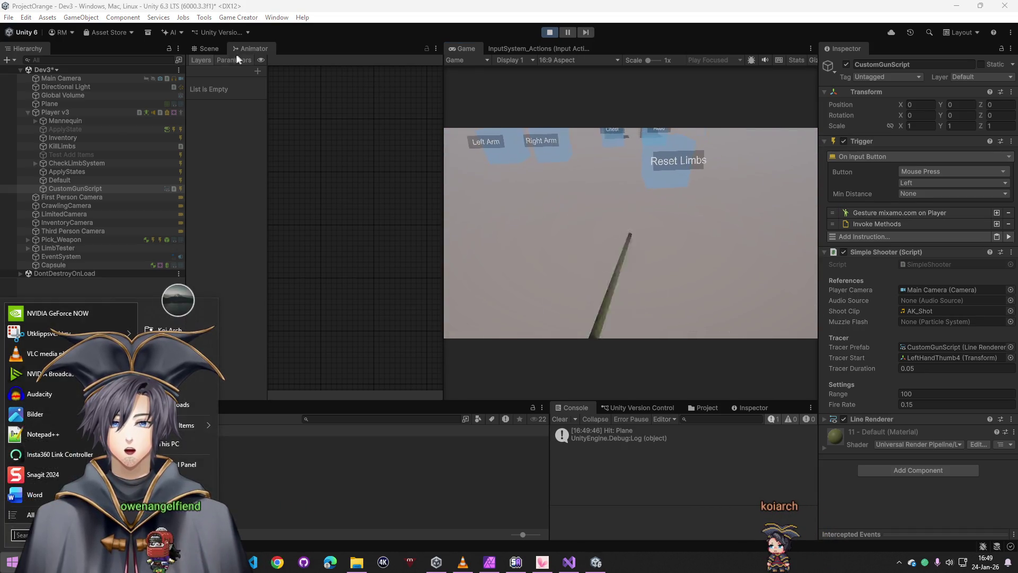
pyautogui.click(207, 48)
pyautogui.moveTo(371, 212); pyautogui.dragTo(342, 228)
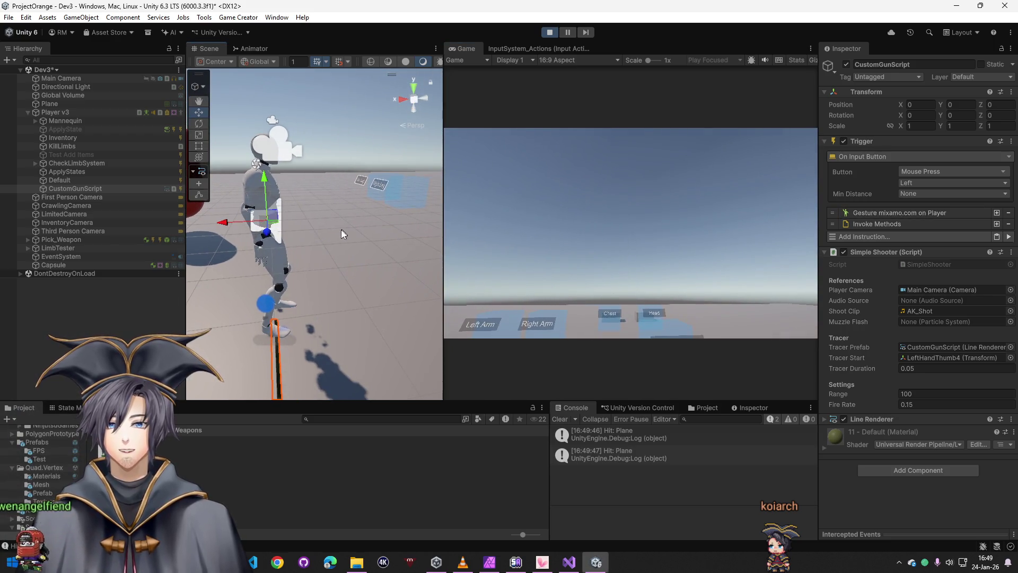
# - Test CustomGunScript's Gesture avatar mask set to None, then set it to Shooter_Mask
pyautogui.click(70, 189)
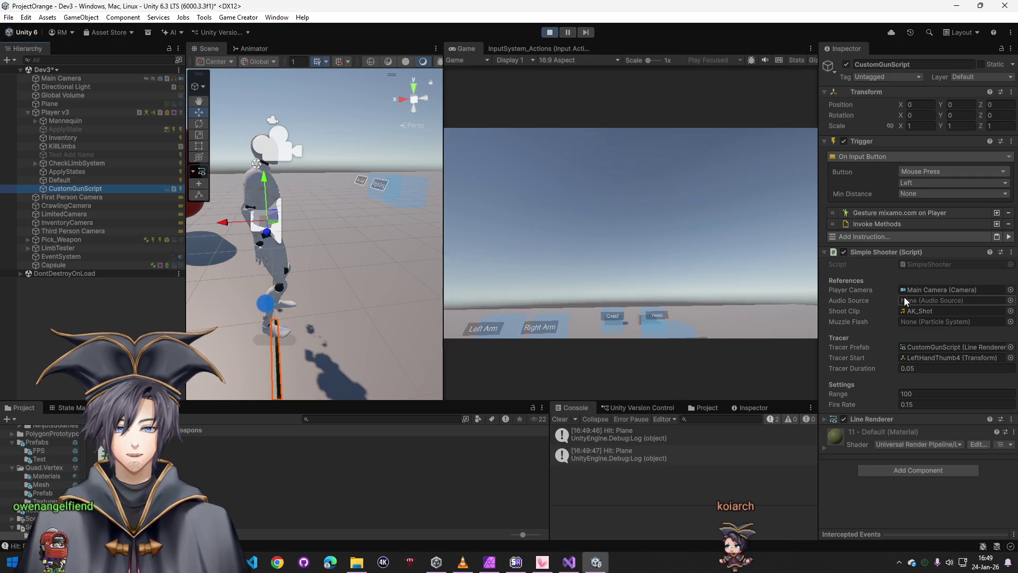
pyautogui.click(895, 215)
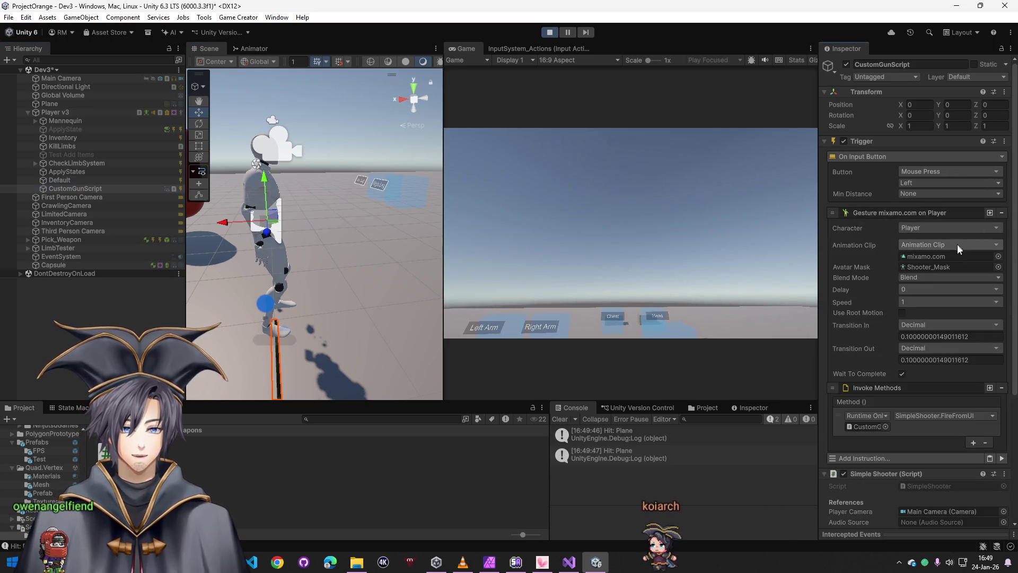
pyautogui.click(1003, 266)
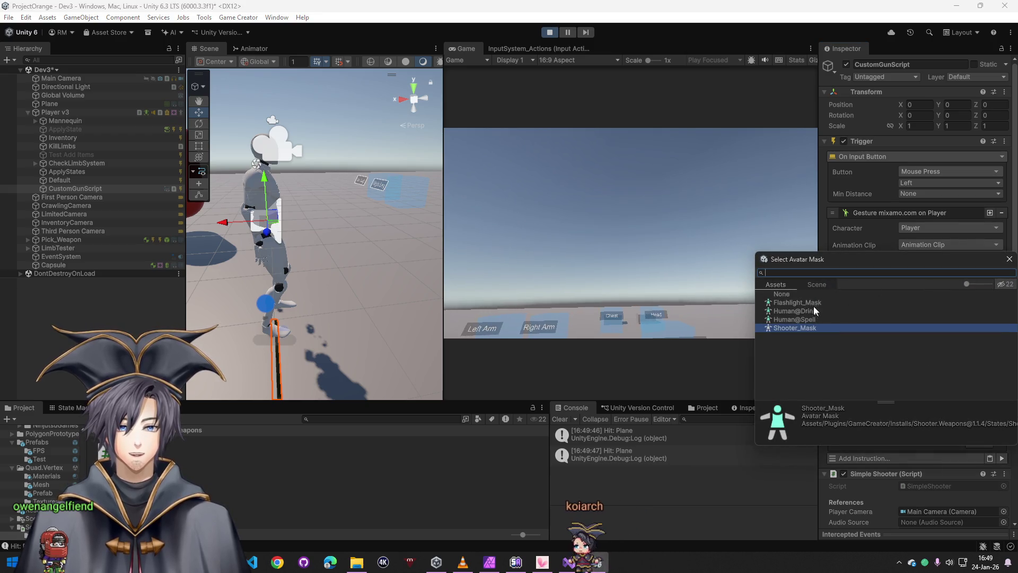
pyautogui.doubleClick(799, 295)
pyautogui.click(599, 228)
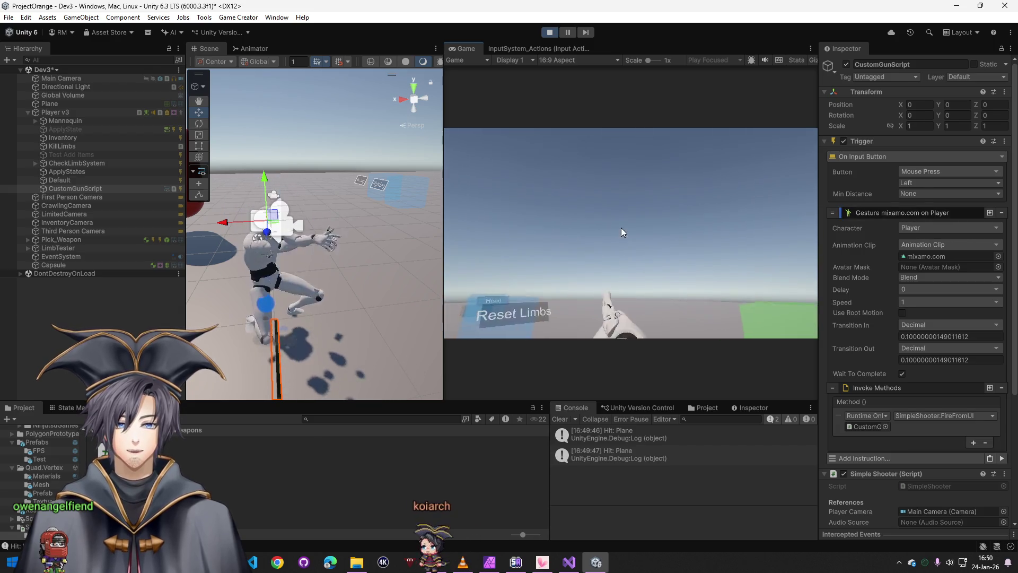
pyautogui.click(998, 266)
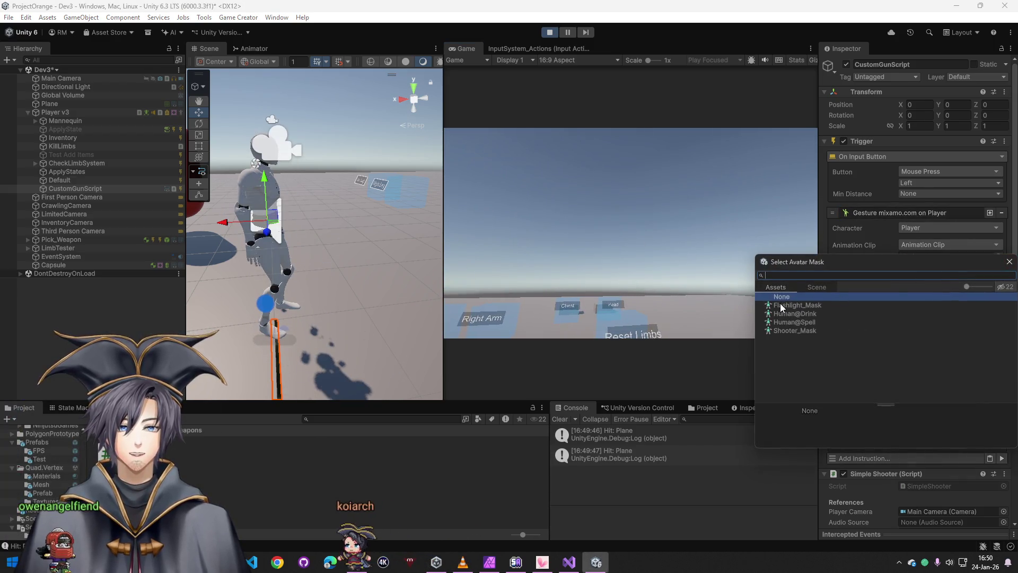
pyautogui.doubleClick(797, 330)
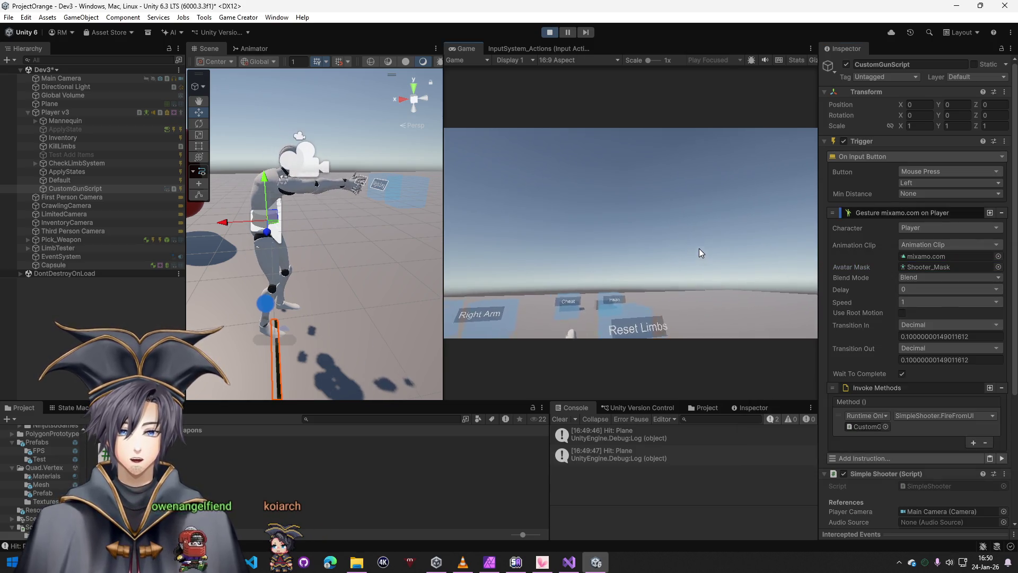
pyautogui.click(699, 248)
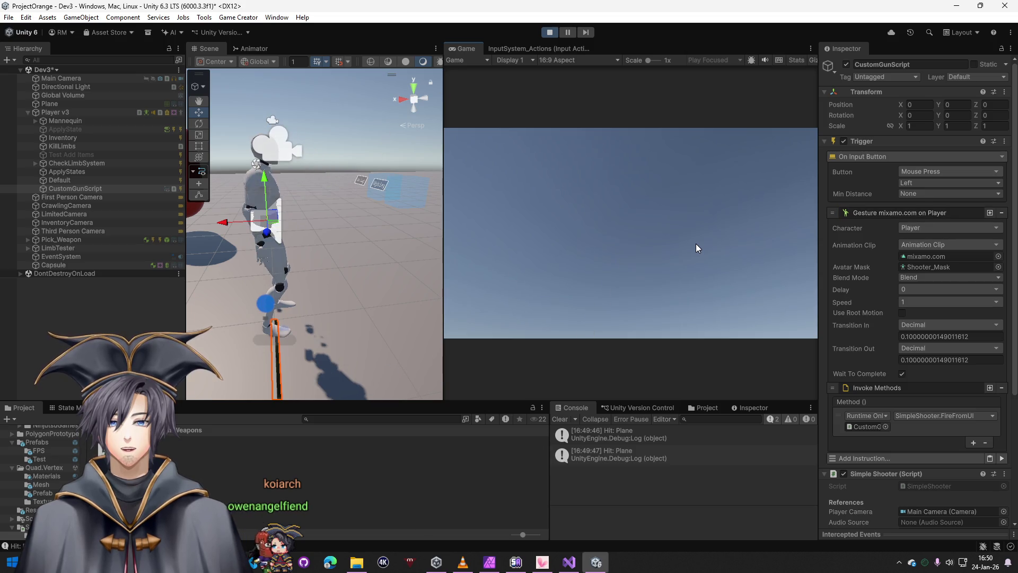
# - Search the Project assets for 'shoot'
pyautogui.press('super')
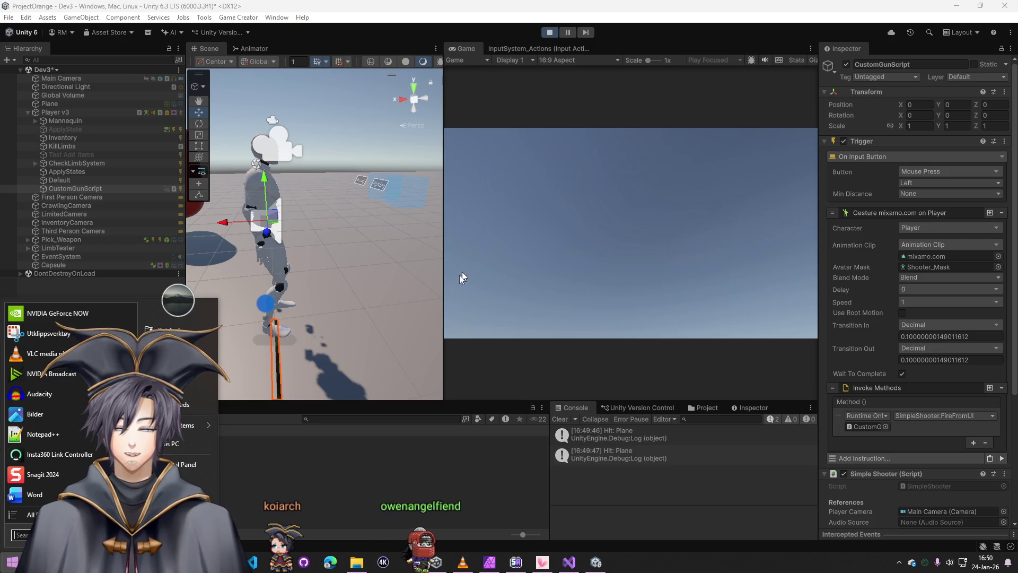
pyautogui.click(336, 418)
pyautogui.write('shooter mask')
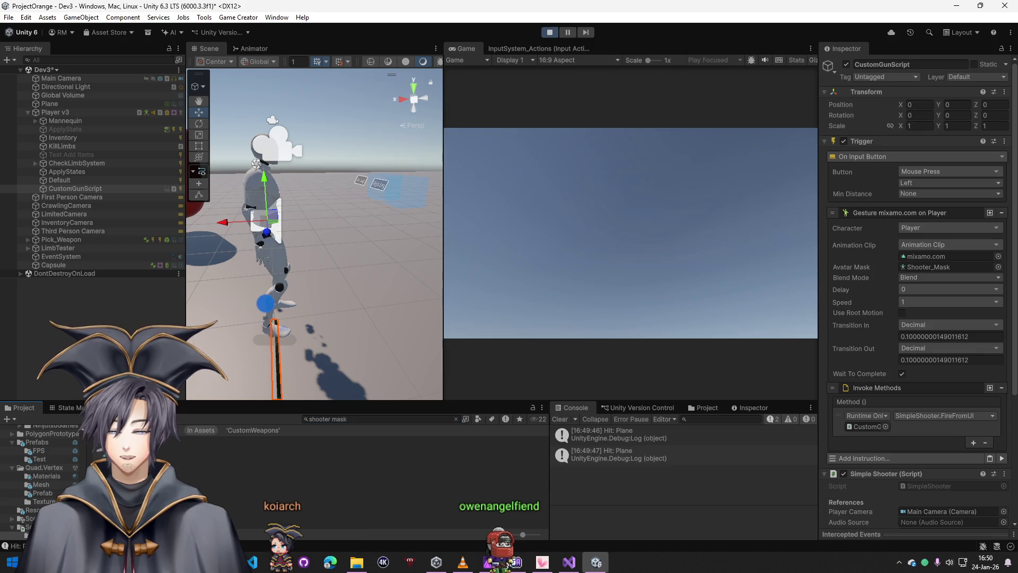
# - Open the Shooter_Mask asset and view its humanoid body mask figure
pyautogui.doubleClick(928, 267)
pyautogui.click(829, 87)
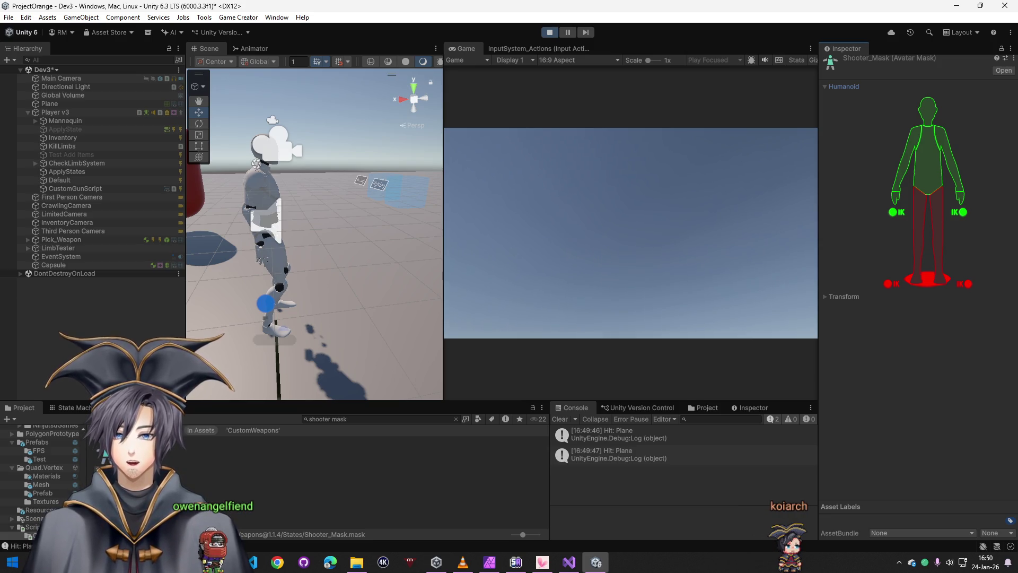
# - Review Player v3's Character settings and IK layers, then show the top-level Assets folder
pyautogui.click(71, 113)
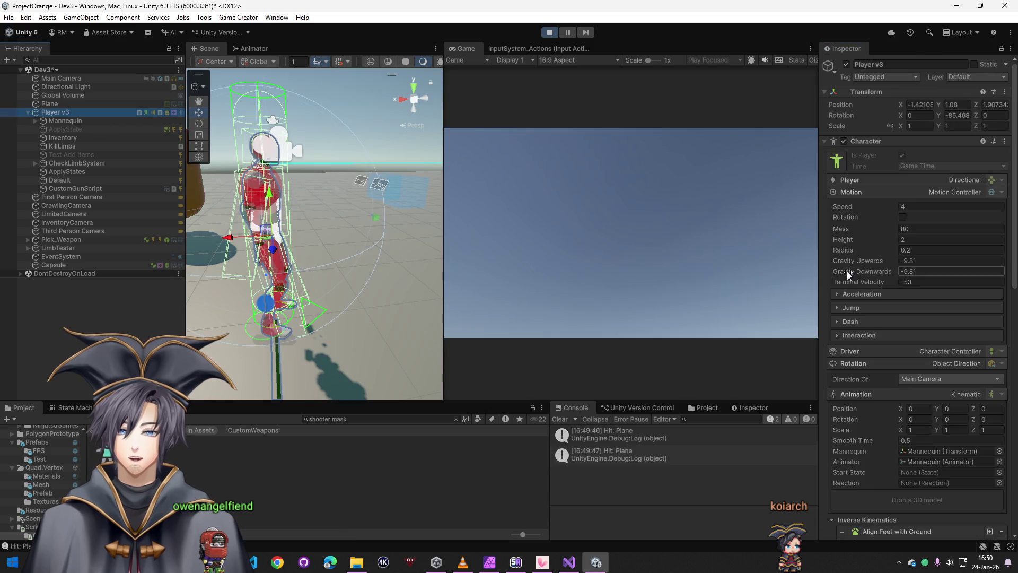
pyautogui.scroll(-5, 882, 342)
pyautogui.scroll(-6, 887, 362)
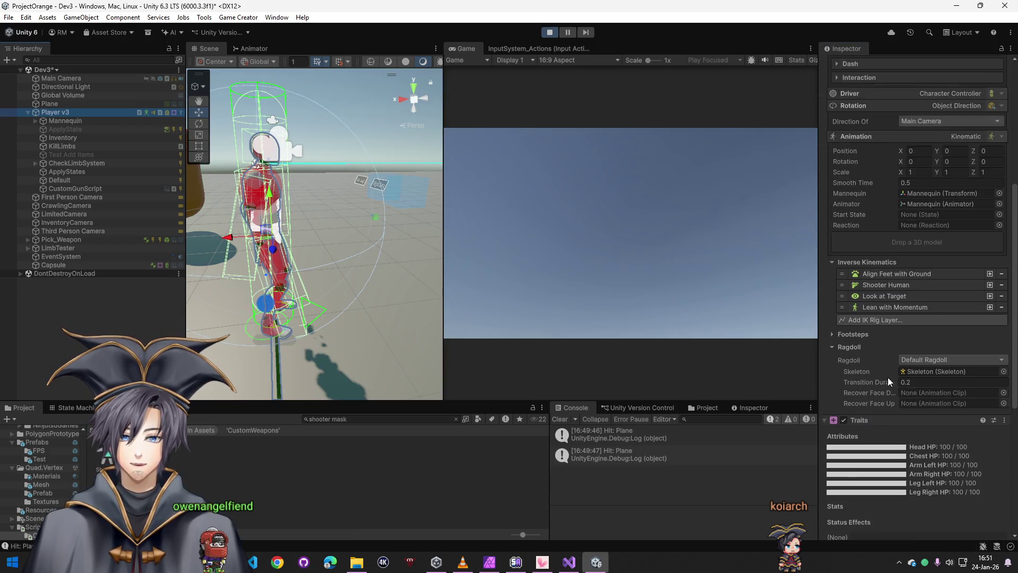
pyautogui.scroll(4, 887, 415)
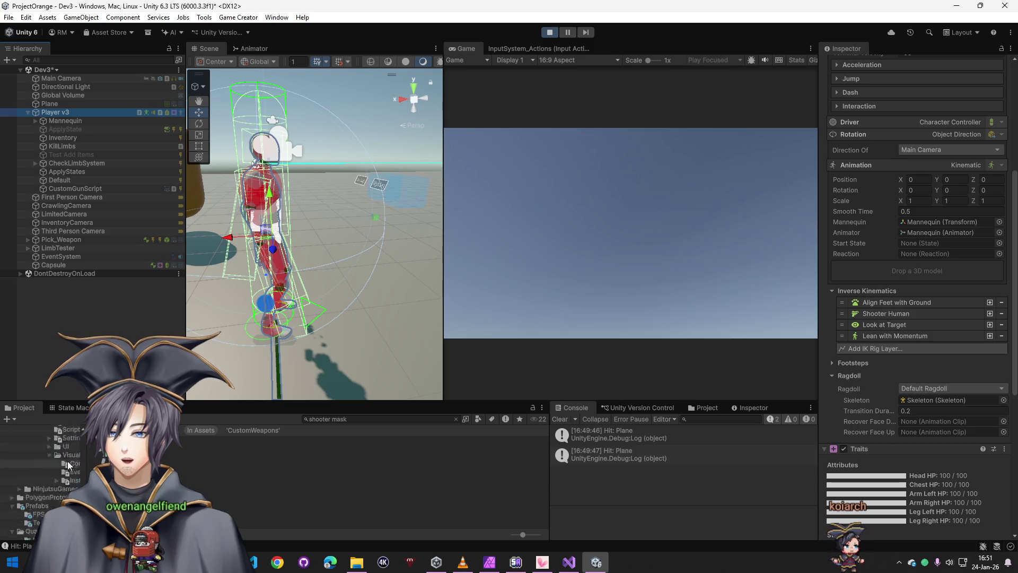
pyautogui.scroll(10, 53, 440)
pyautogui.click(29, 470)
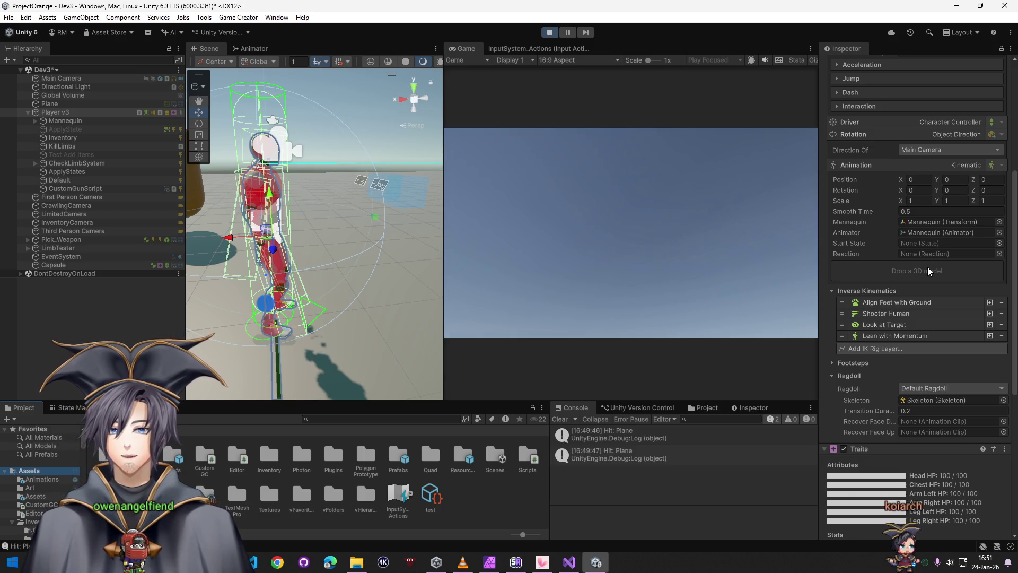
pyautogui.click(545, 210)
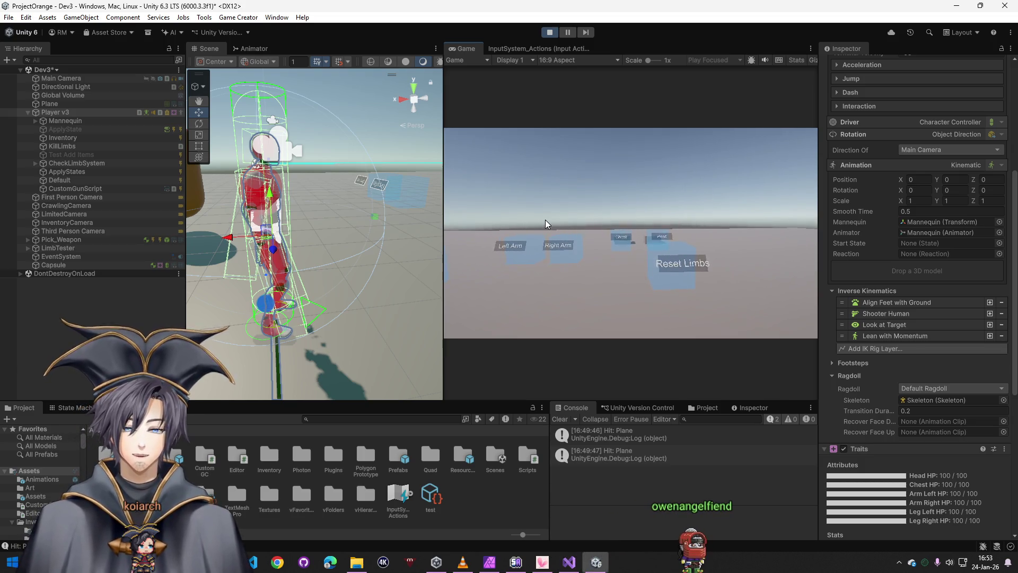
# - Aim and fire test shots at the floor and LimbTest (5), checking the logged hits
pyautogui.rightClick(545, 220)
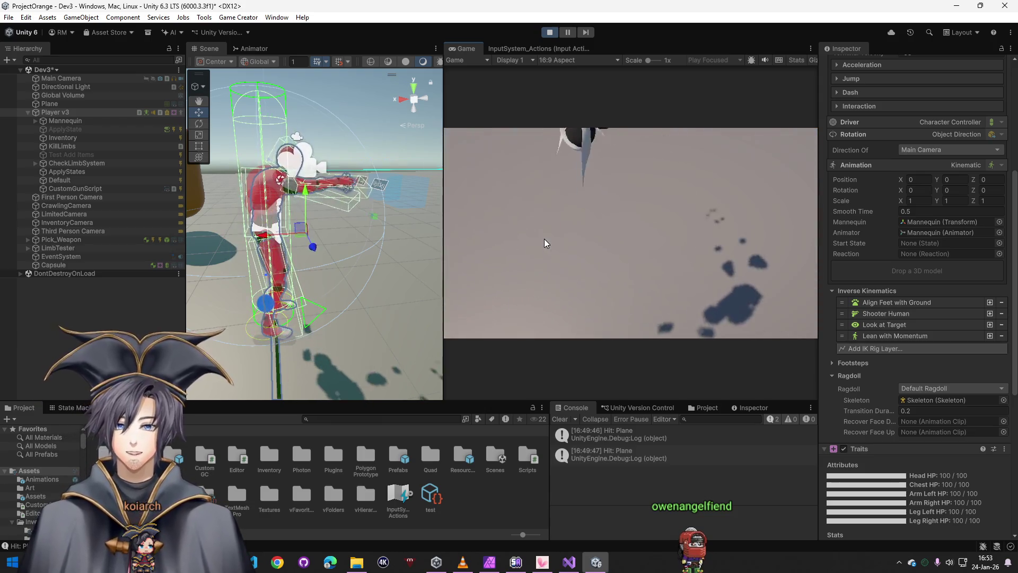
pyautogui.click(545, 236)
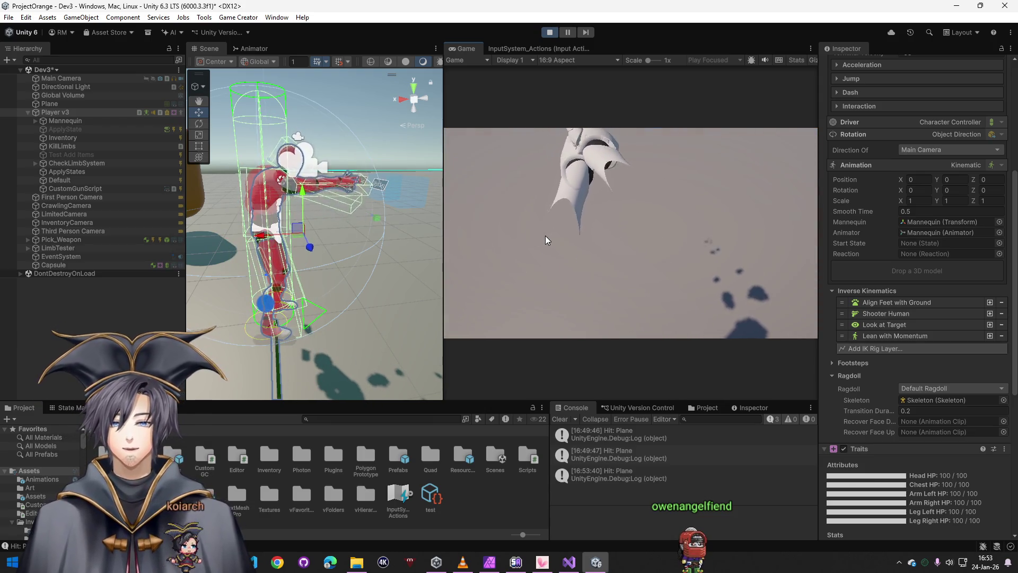
pyautogui.click(545, 235)
pyautogui.click(546, 234)
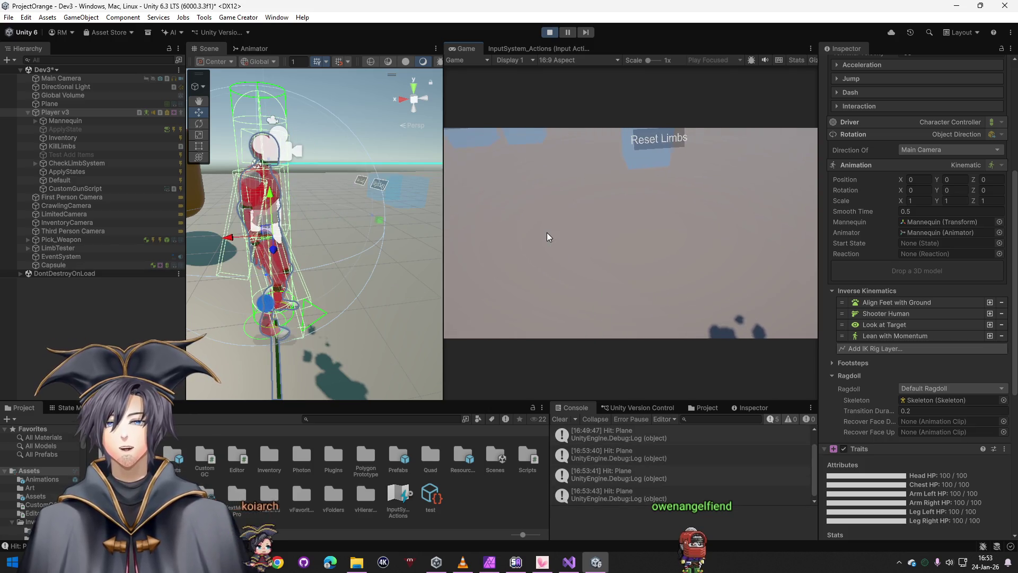
pyautogui.click(547, 232)
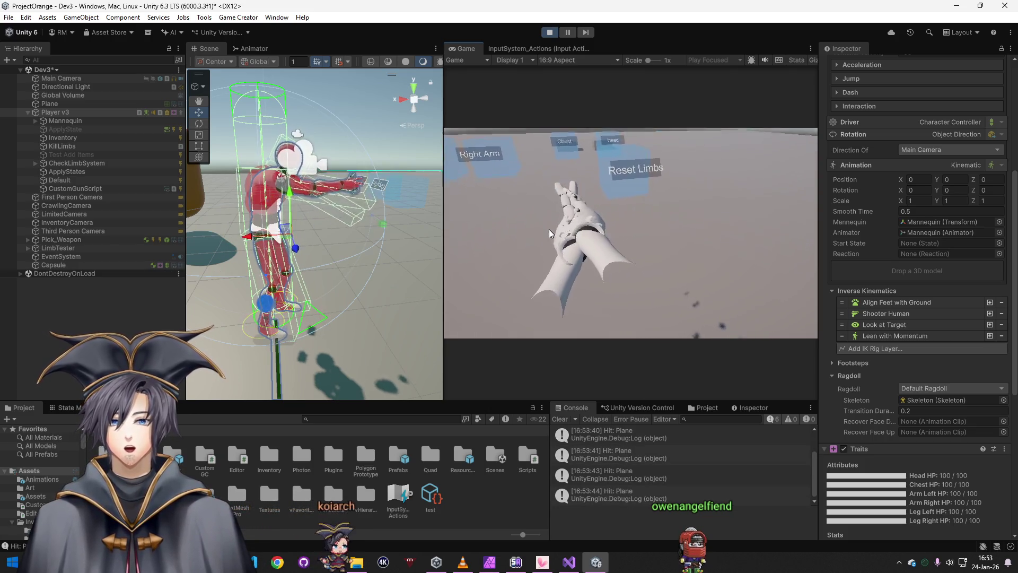
pyautogui.click(548, 229)
pyautogui.click(547, 222)
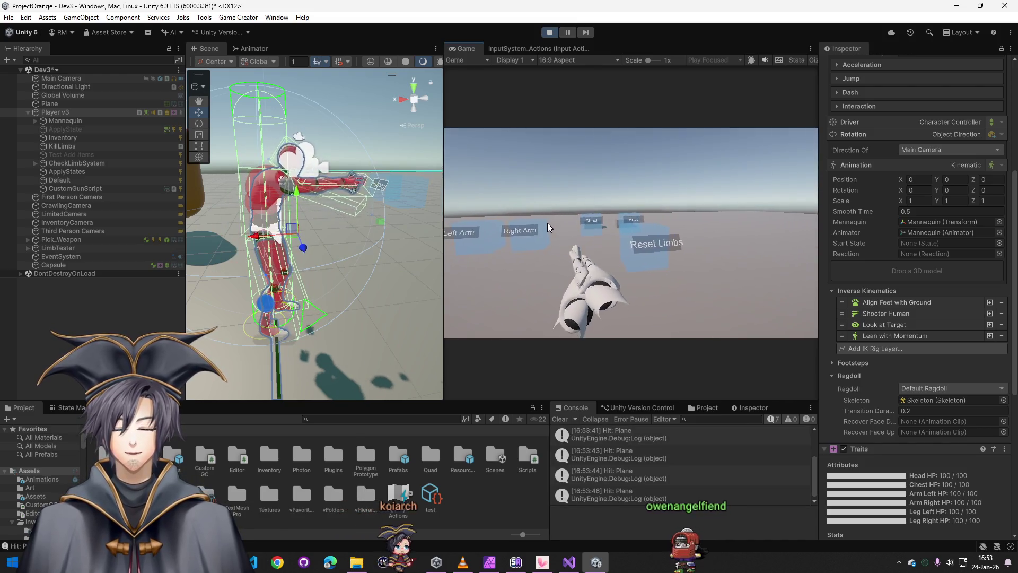
pyautogui.click(547, 223)
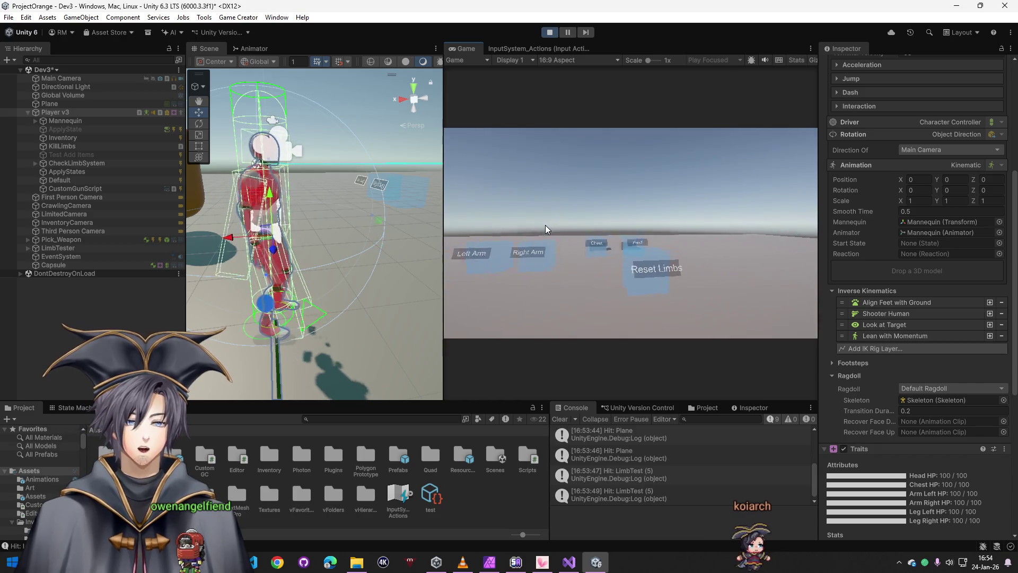
pyautogui.rightClick(545, 227)
pyautogui.click(545, 227)
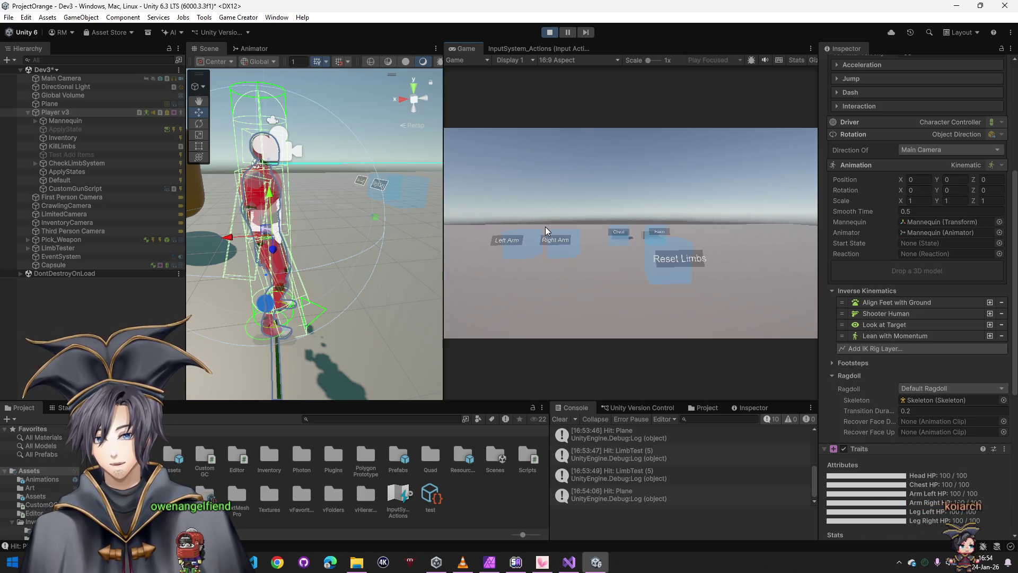
# - Walk the player with WASD around the limb targets until both leg HP values read 0
pyautogui.press('s')
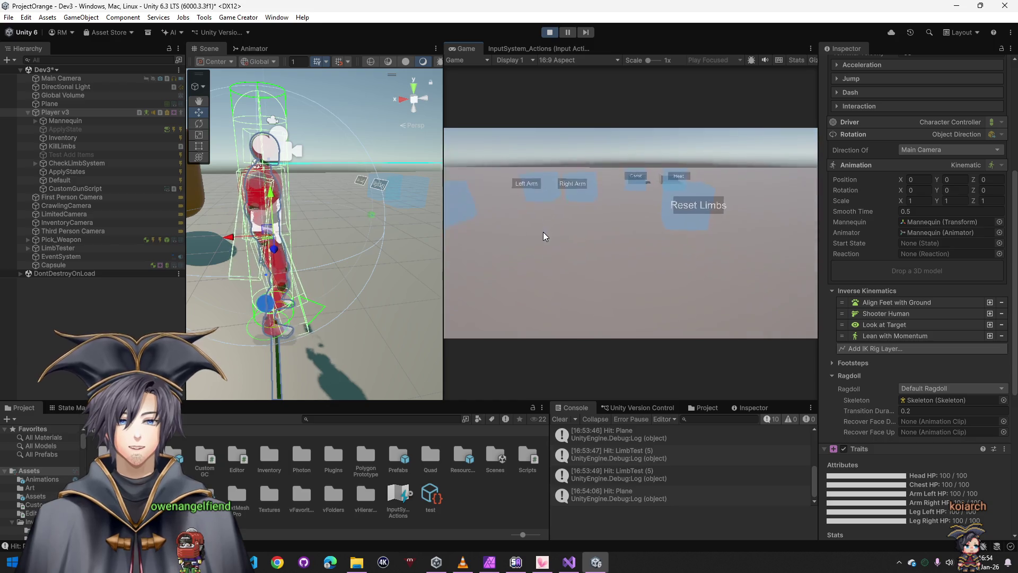
pyautogui.press('w')
pyautogui.press('s')
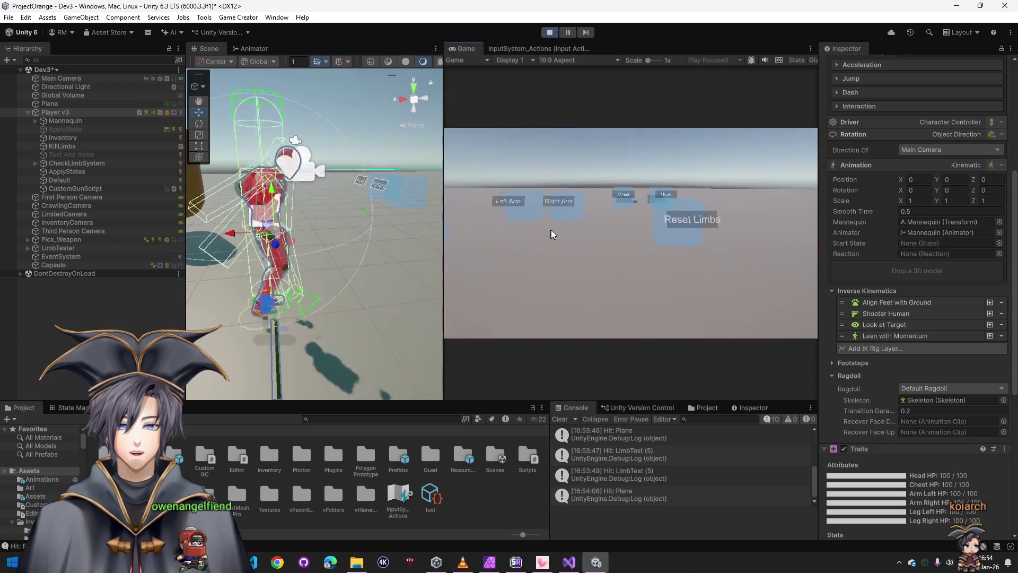
pyautogui.press('w')
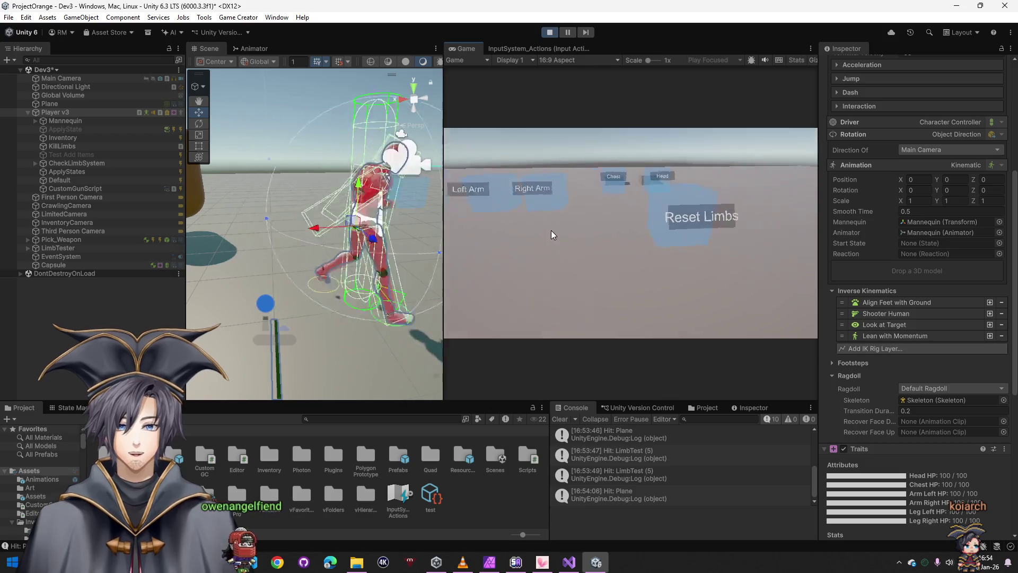
pyautogui.press('s')
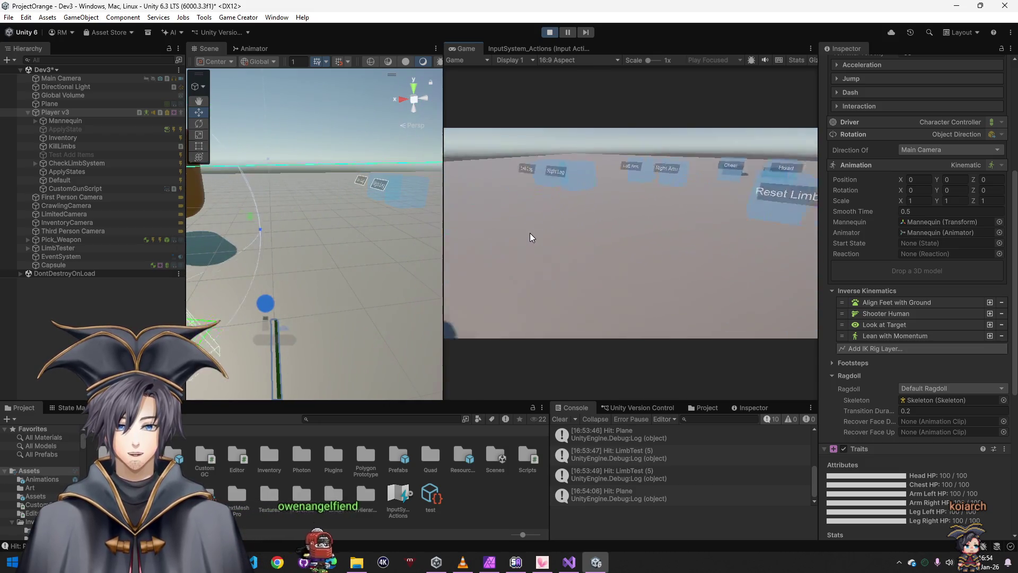
pyautogui.press('w')
pyautogui.press('s')
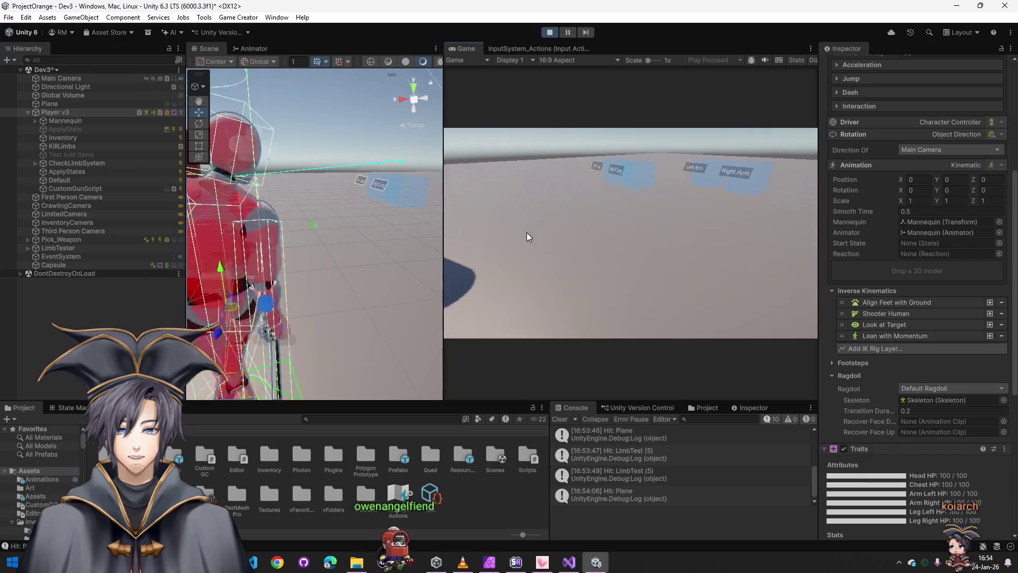
pyautogui.press('d')
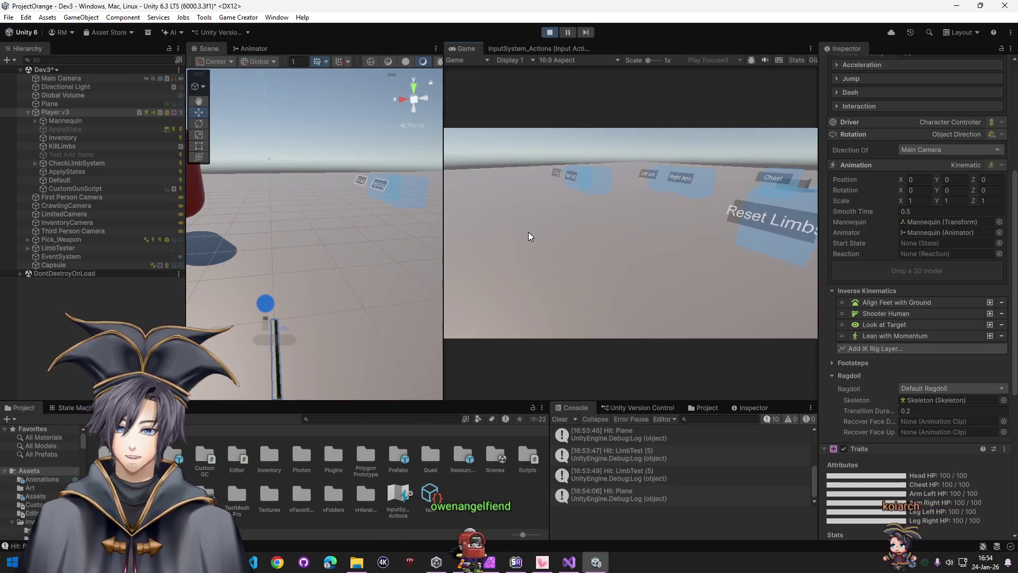
pyautogui.press('w')
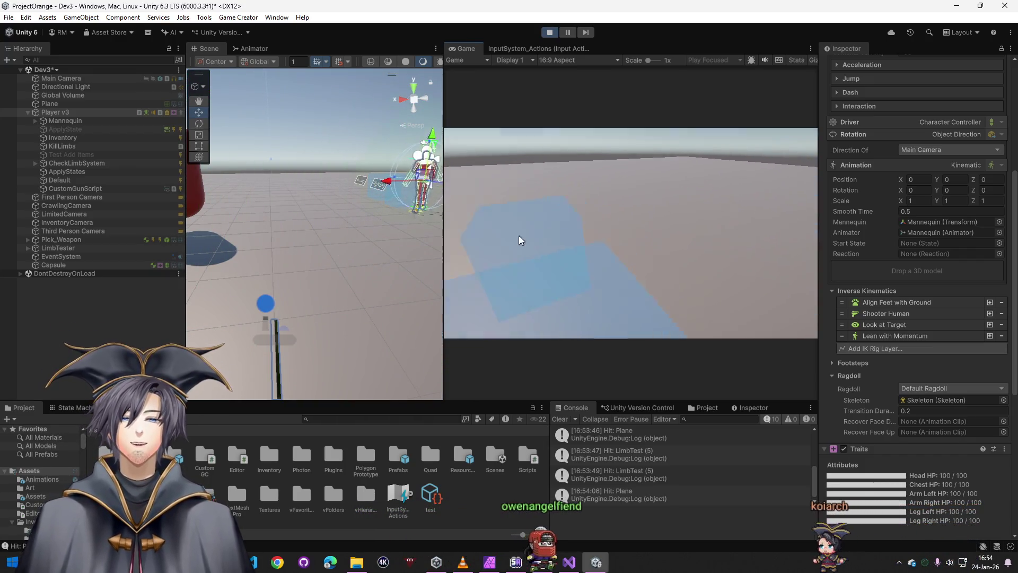
pyautogui.press('a')
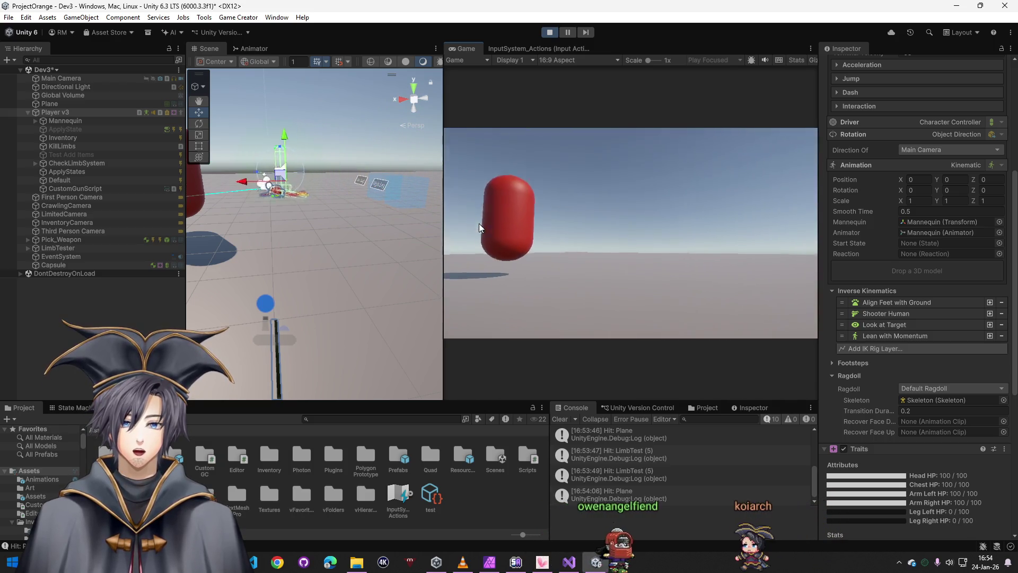
pyautogui.press('d')
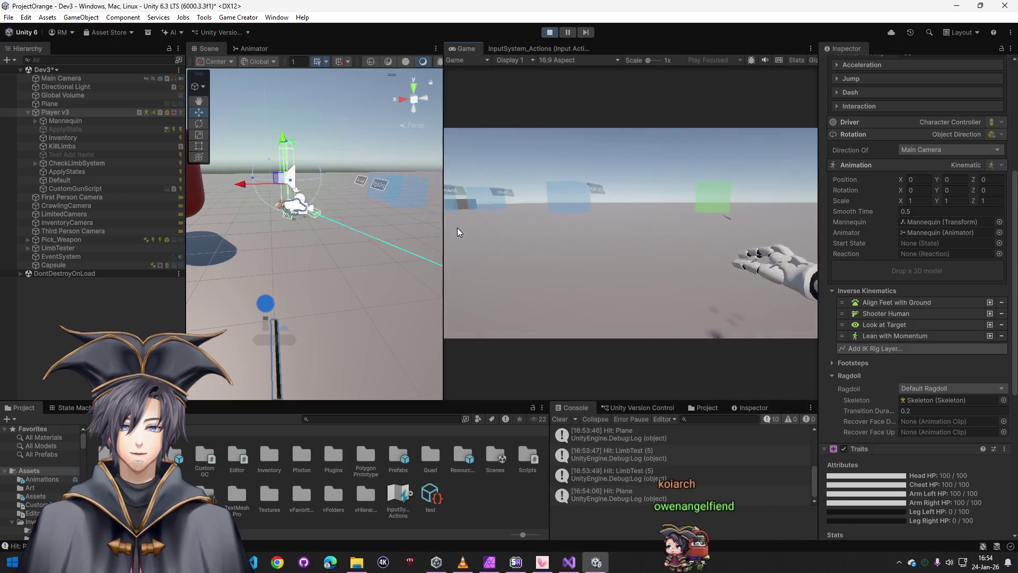
pyautogui.press('a')
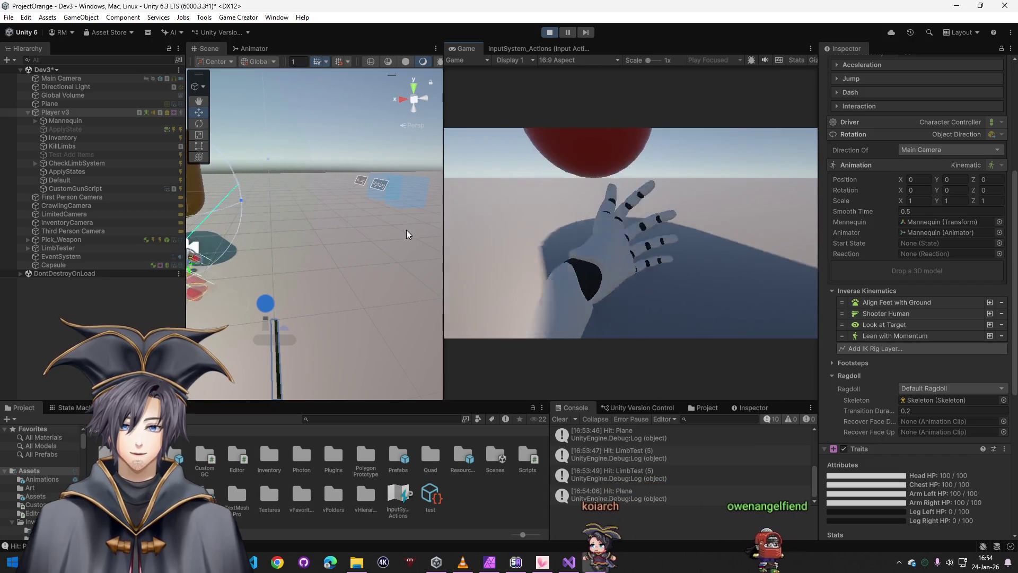
pyautogui.press('d')
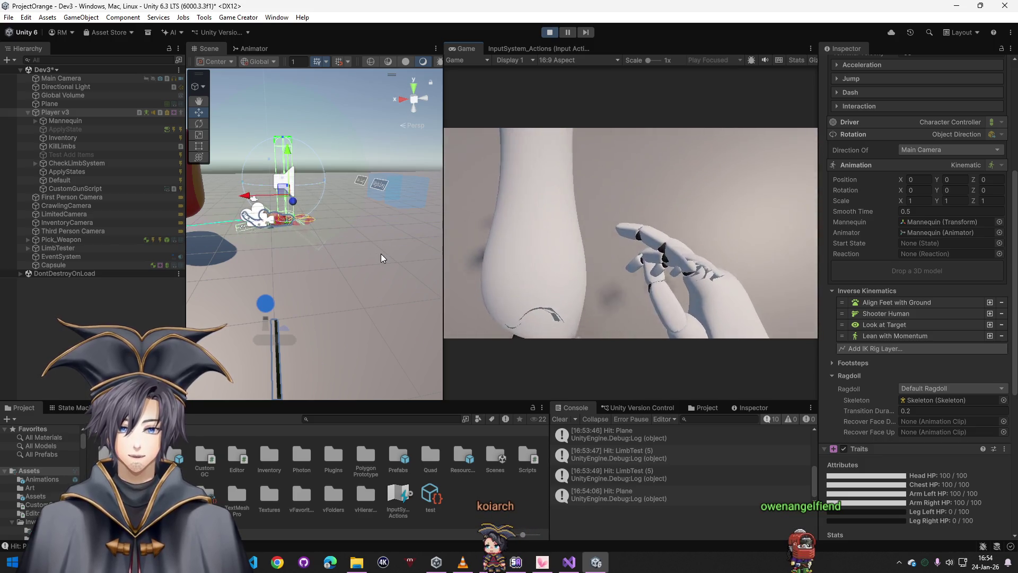
pyautogui.press('d')
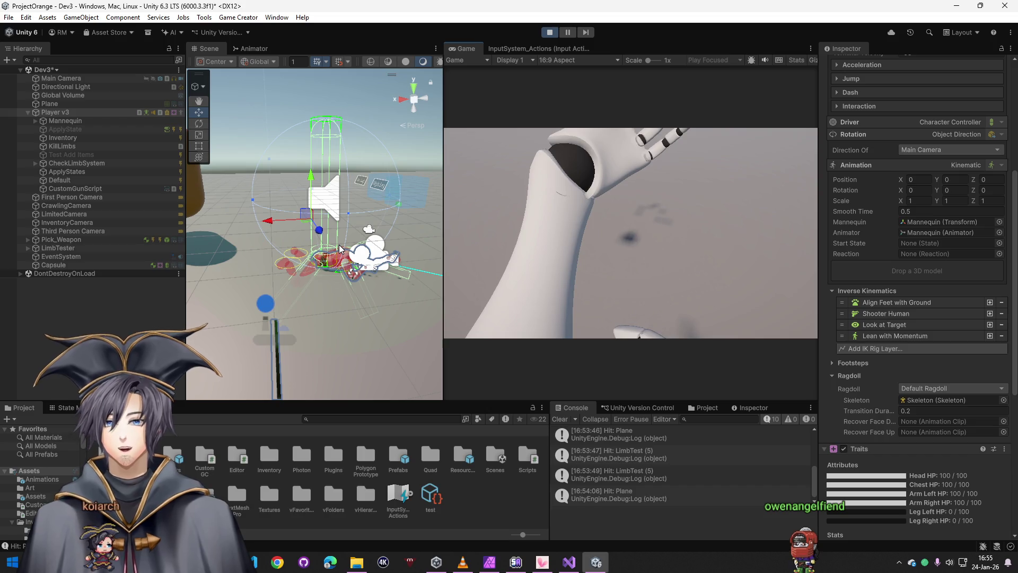
# - Select the floor Plane to inspect its Mesh Collider, then walk the player around with WASD
pyautogui.click(332, 233)
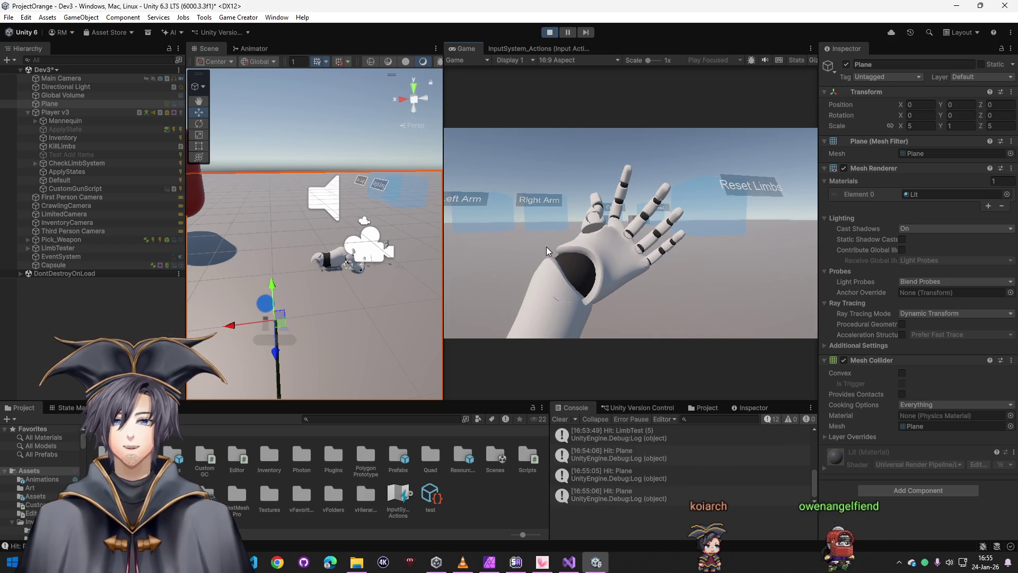
pyautogui.press('w')
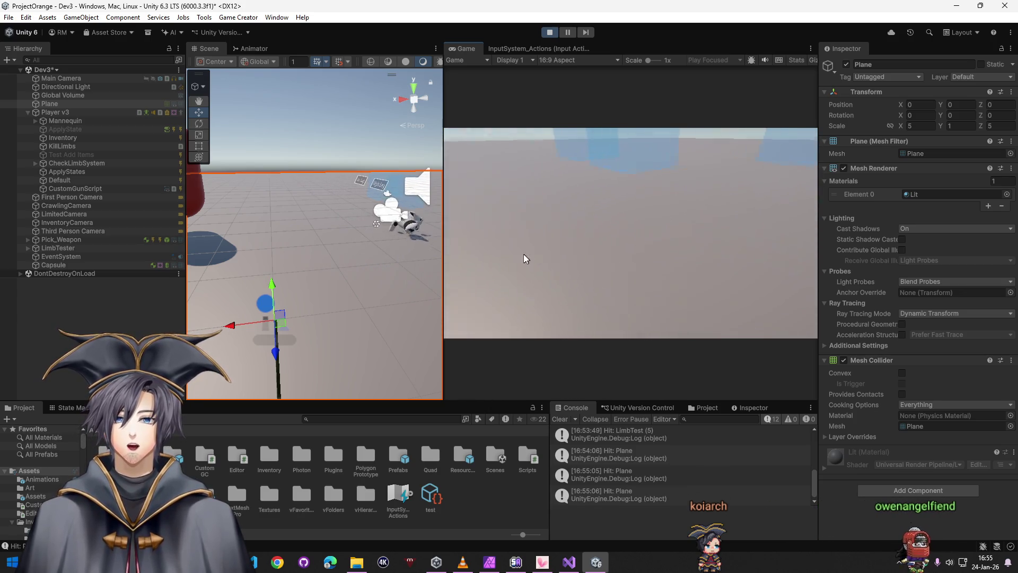
pyautogui.press('s')
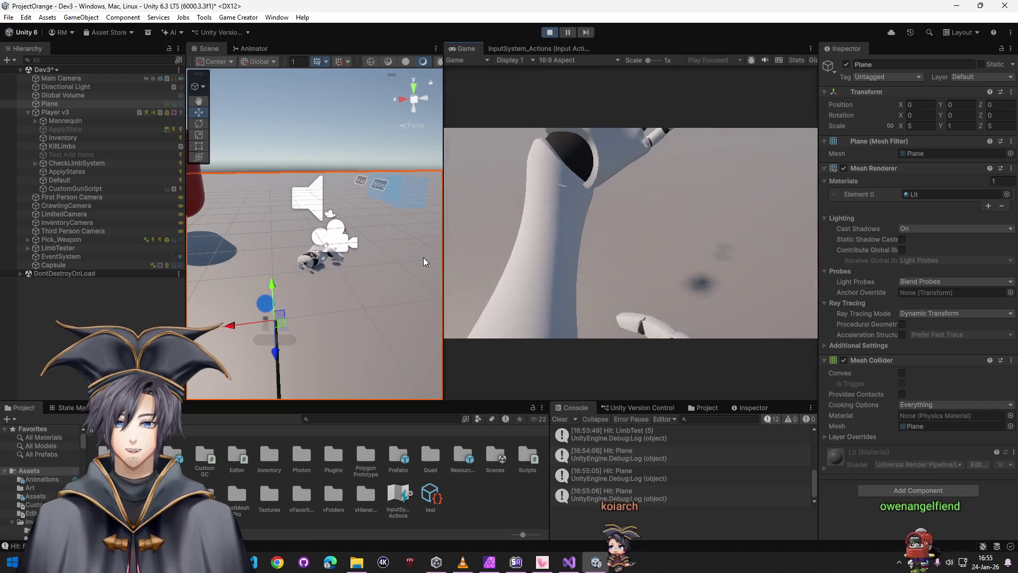
pyautogui.press('w')
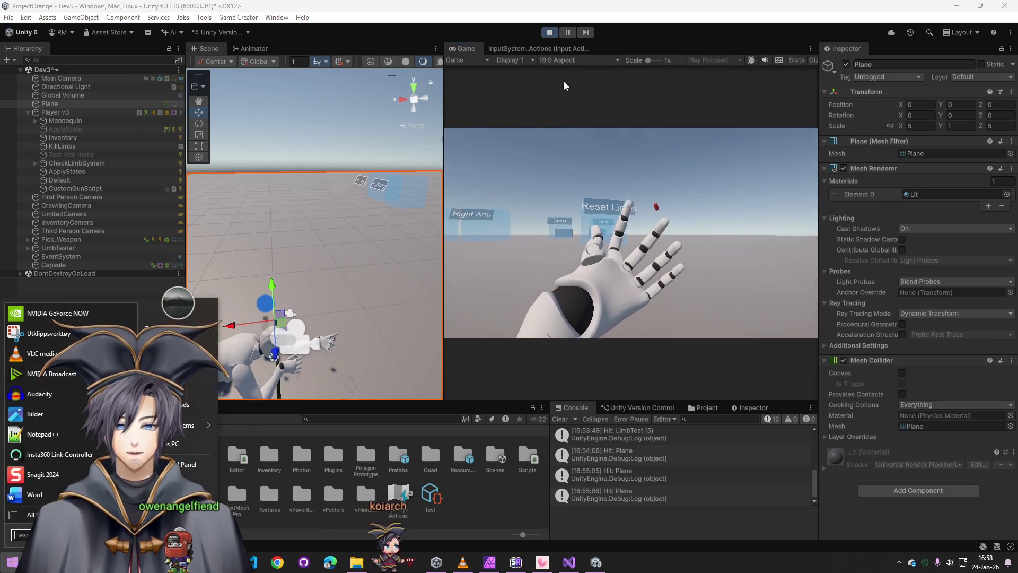
# - Exit Play mode and clear the current selection
pyautogui.click(558, 34)
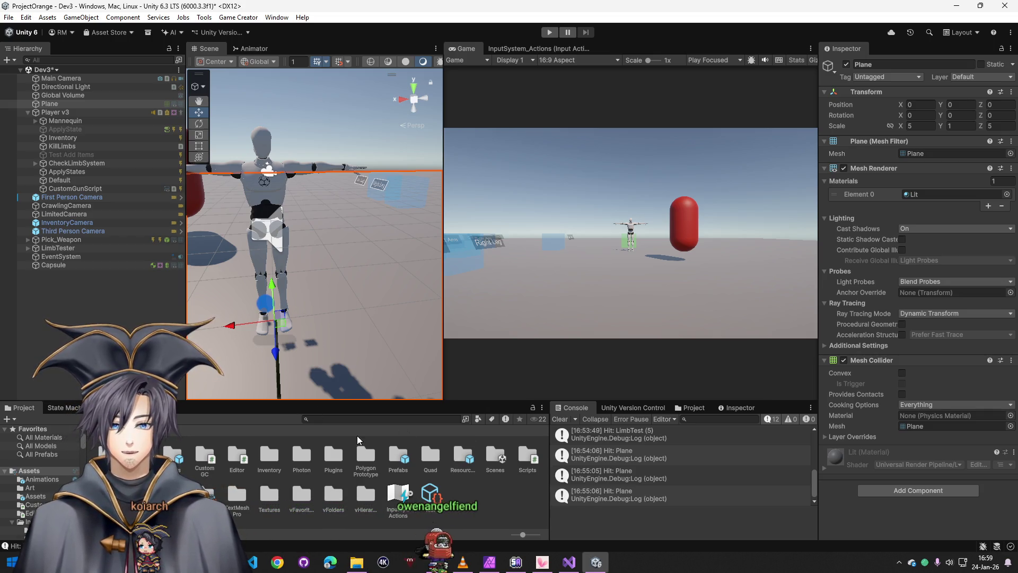
pyautogui.click(116, 308)
# - Save the Dev3 scene and dock the Game view beside the Console
pyautogui.hotkey('ctrl', 's')
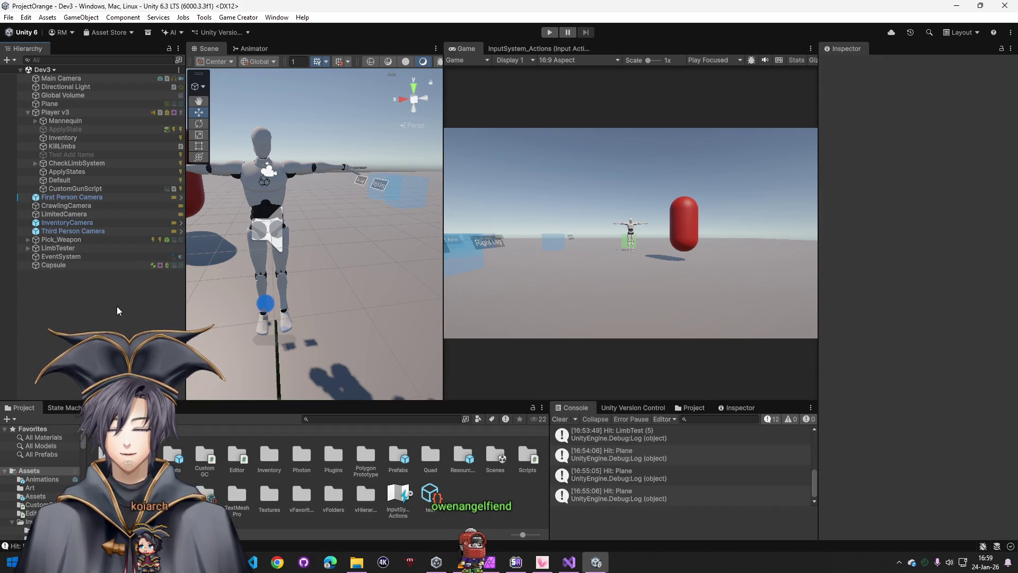
pyautogui.moveTo(444, 225); pyautogui.dragTo(538, 231)
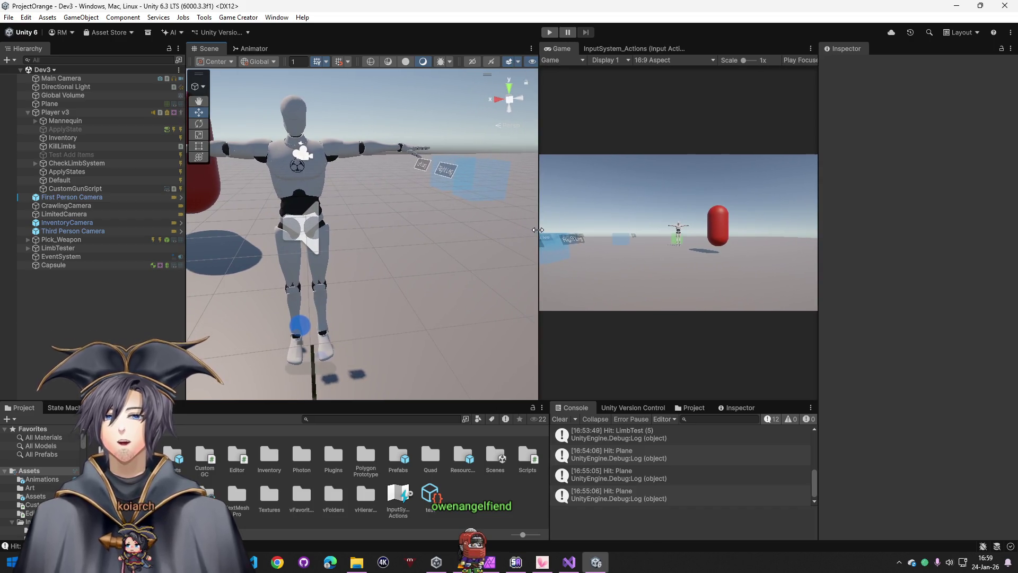
pyautogui.moveTo(554, 48)
pyautogui.mouseDown()
pyautogui.moveTo(609, 427)
pyautogui.moveTo(567, 410)
pyautogui.mouseUp()
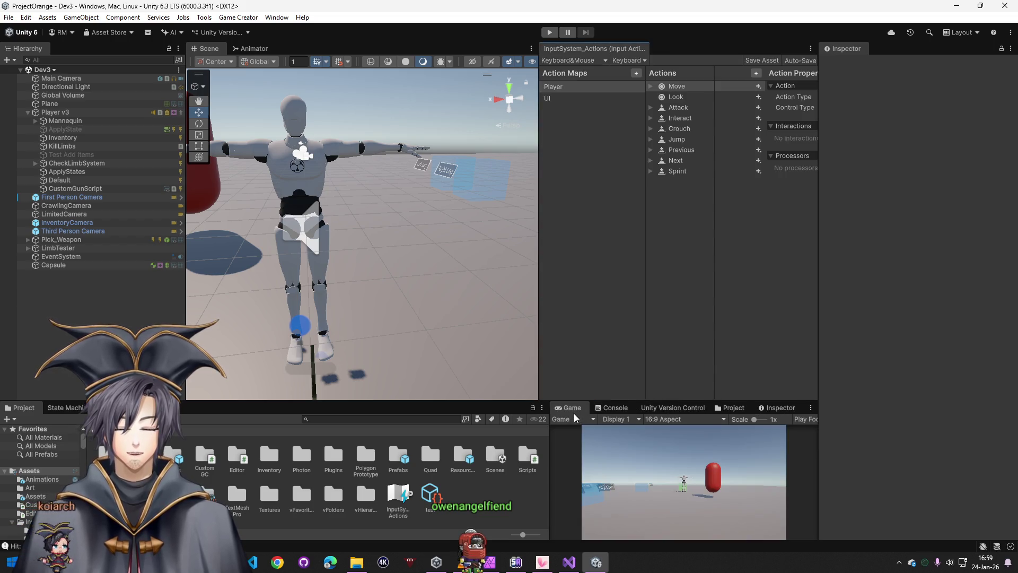
# - Close the InputSystem_Actions tab, enlarge the Scene view, and start Play mode
pyautogui.rightClick(586, 50)
pyautogui.click(618, 67)
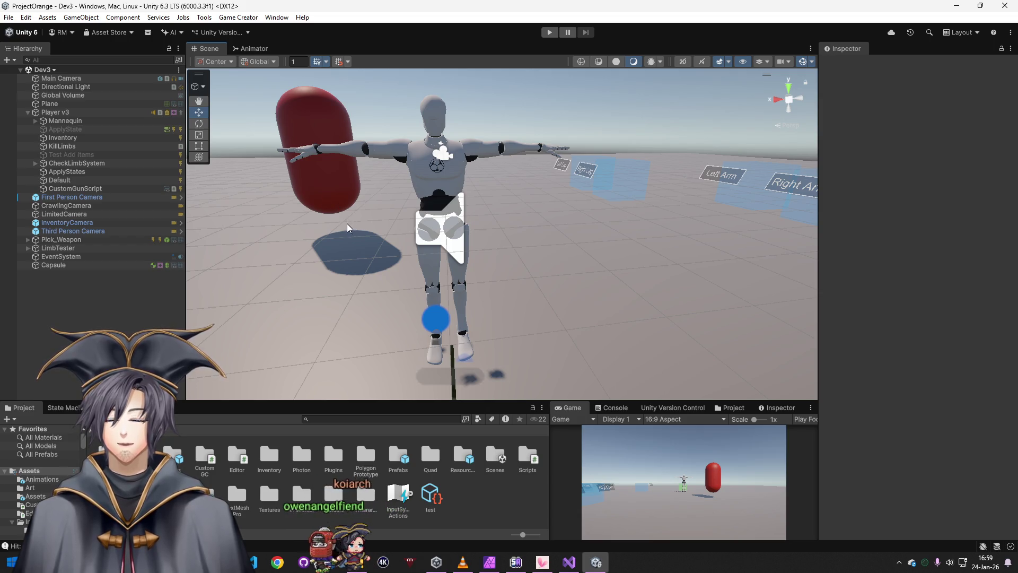
pyautogui.moveTo(188, 229); pyautogui.dragTo(161, 265)
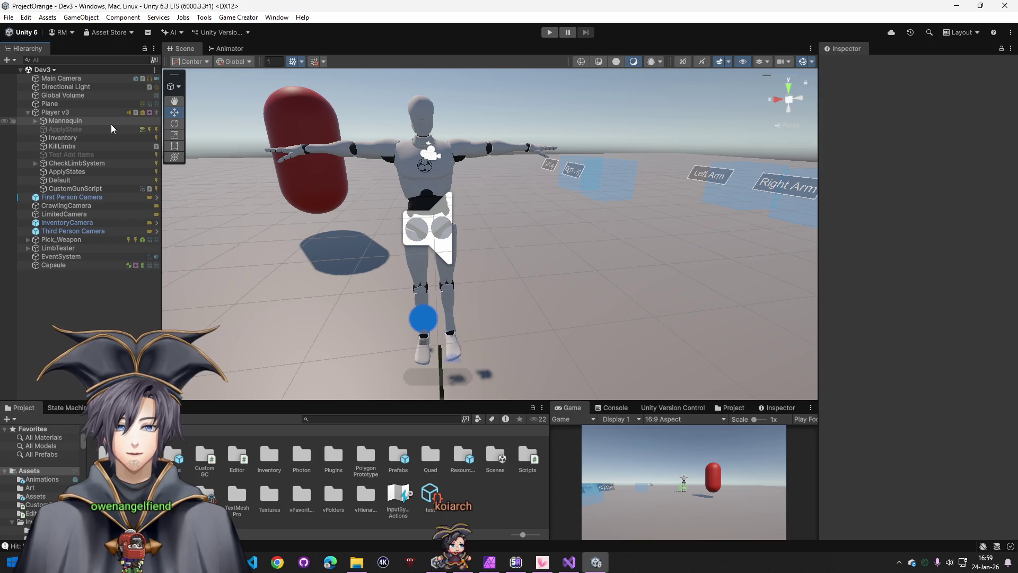
pyautogui.click(549, 33)
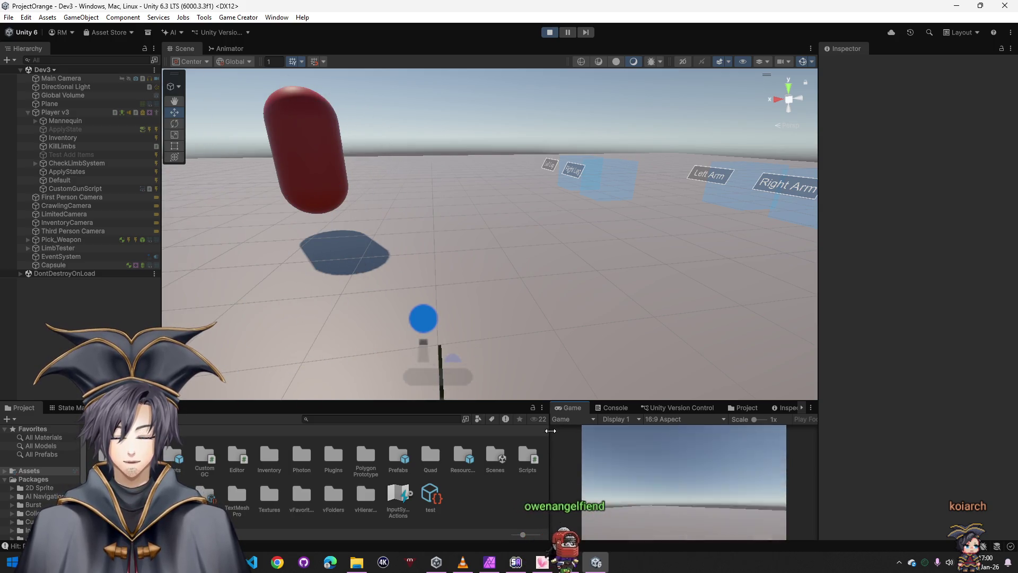
# - Stop Play mode so the Dev3 mannequin returns to its T-pose in edit mode
pyautogui.press('super')
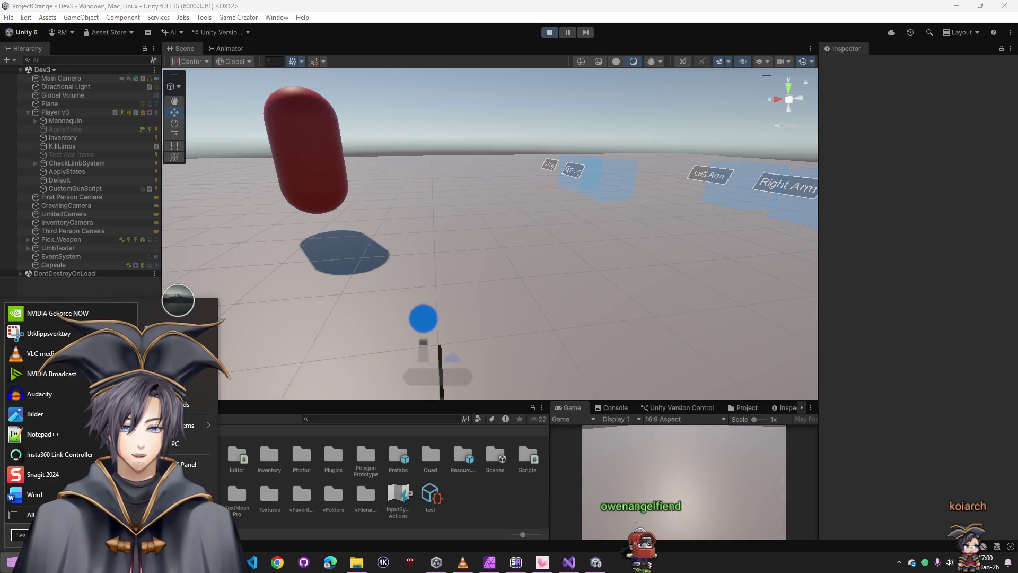
pyautogui.click(551, 33)
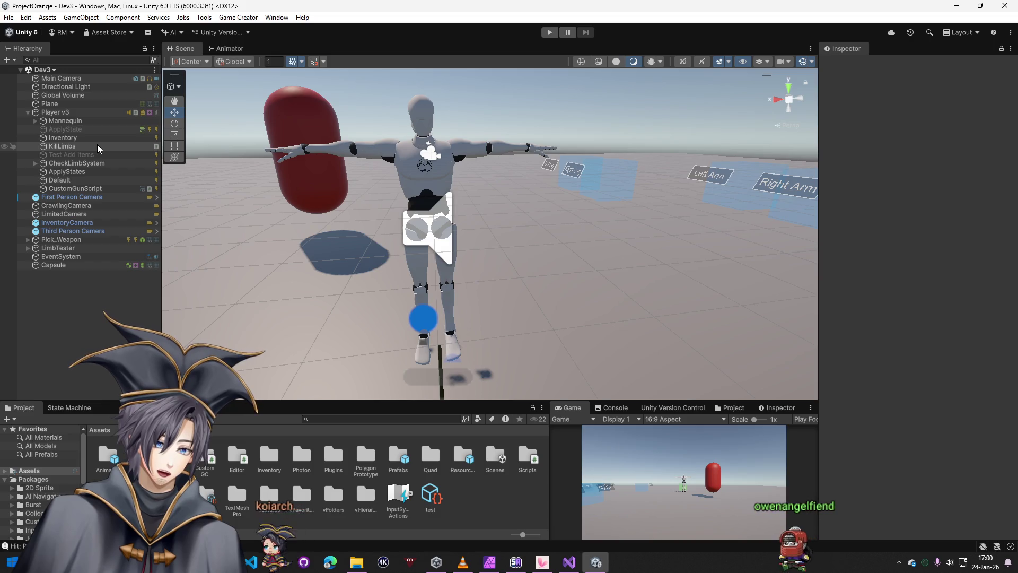
# - Inspect Player v3's CustomGunScript trigger: Mouse Press Left, Shooter_Mask gesture, SimpleShooter.FireFromUI call
pyautogui.click(82, 111)
pyautogui.click(90, 189)
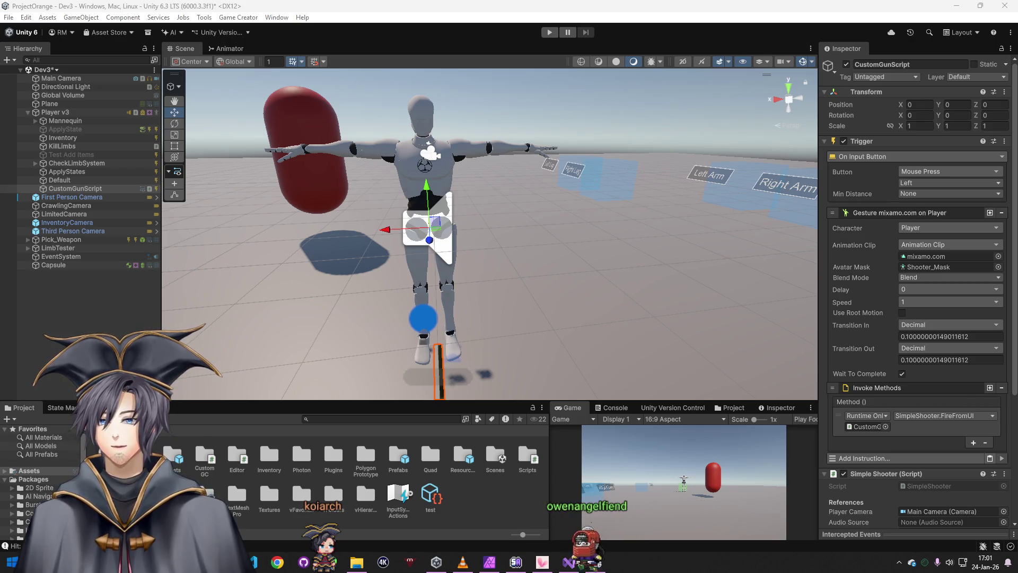
# - Create a Game Creator C# Instruction named InstructionShooterStoreLastHitPosition in the Custom GC folder
pyautogui.rightClick(210, 459)
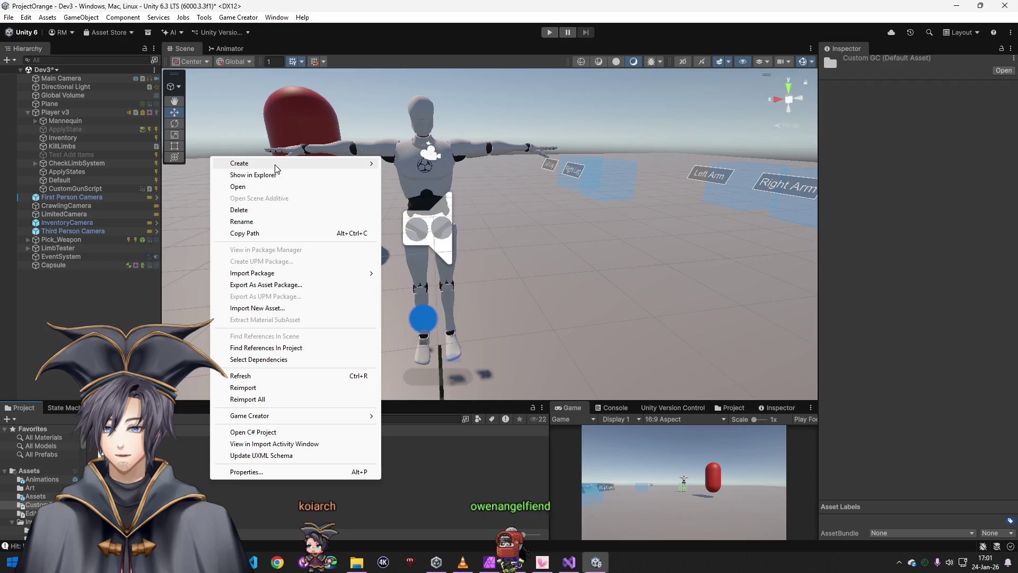
pyautogui.moveTo(318, 163)
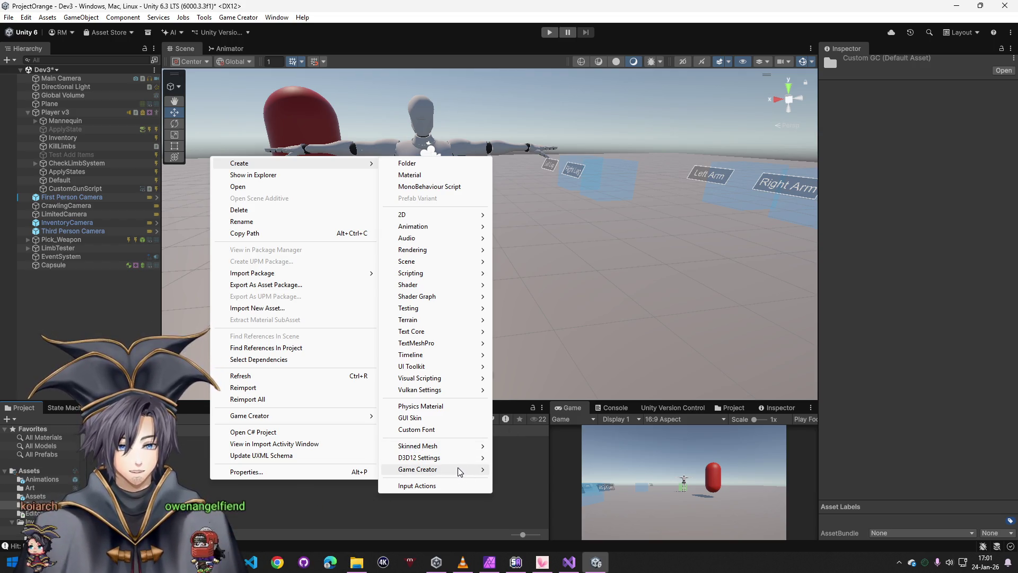
pyautogui.moveTo(460, 471)
pyautogui.moveTo(552, 543)
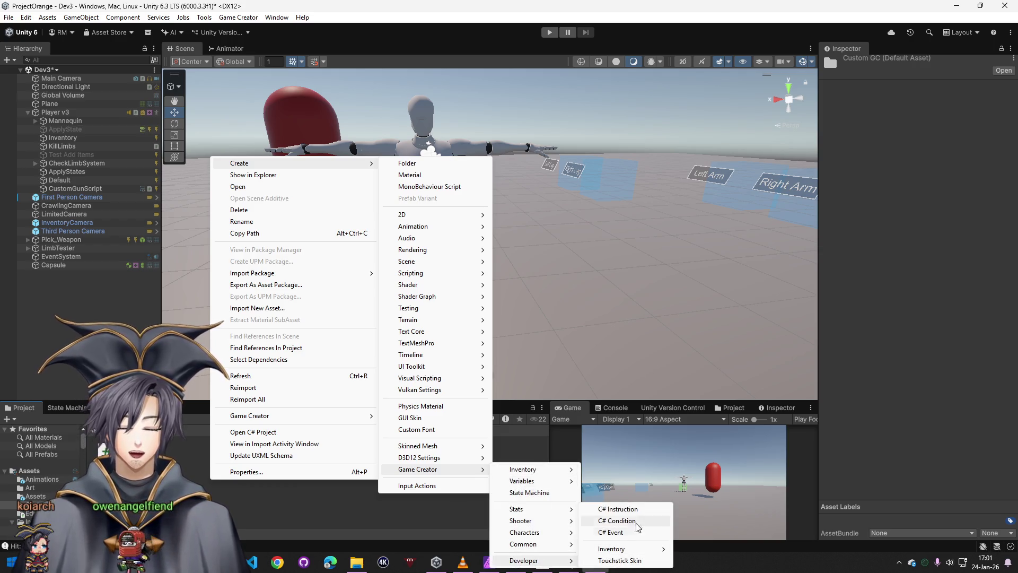
pyautogui.click(637, 510)
pyautogui.press('Return')
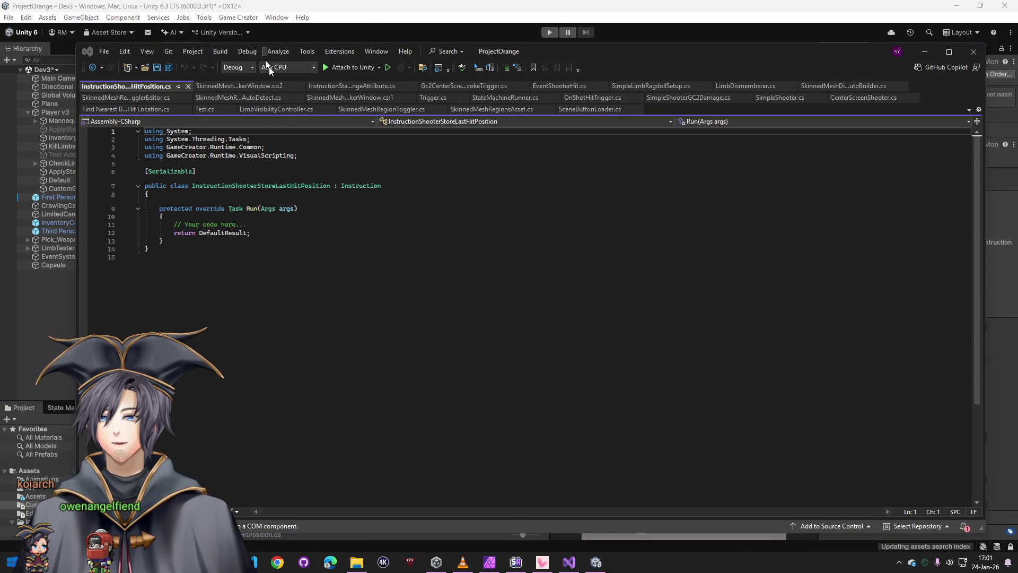
# - Replace the template with the Store Last Shot Hit Position code, save it, and minimize Visual Studio
pyautogui.hotkey('ctrl', 'a')
pyautogui.hotkey('ctrl', 'v')
pyautogui.hotkey('ctrl', 's')
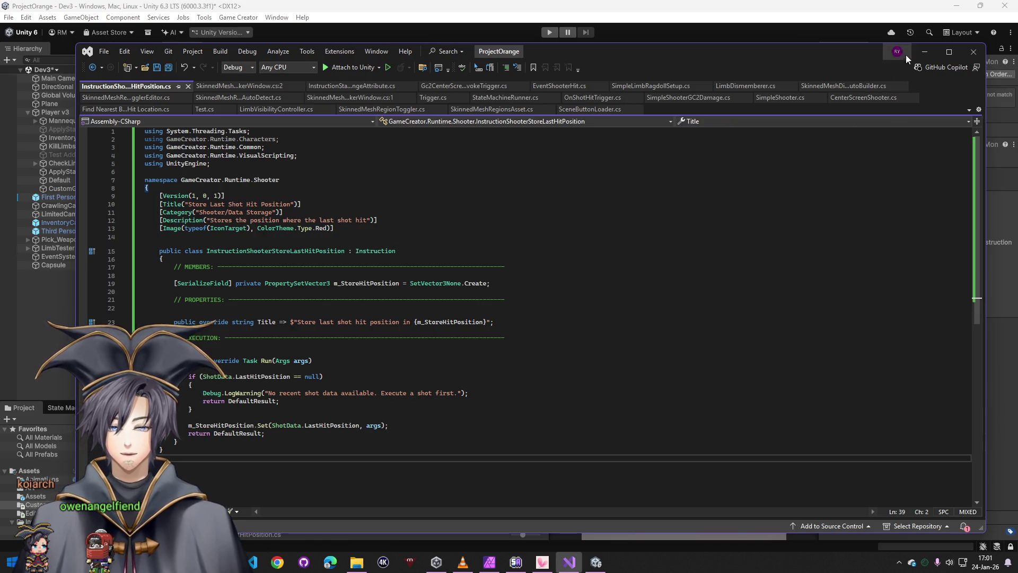
pyautogui.click(924, 51)
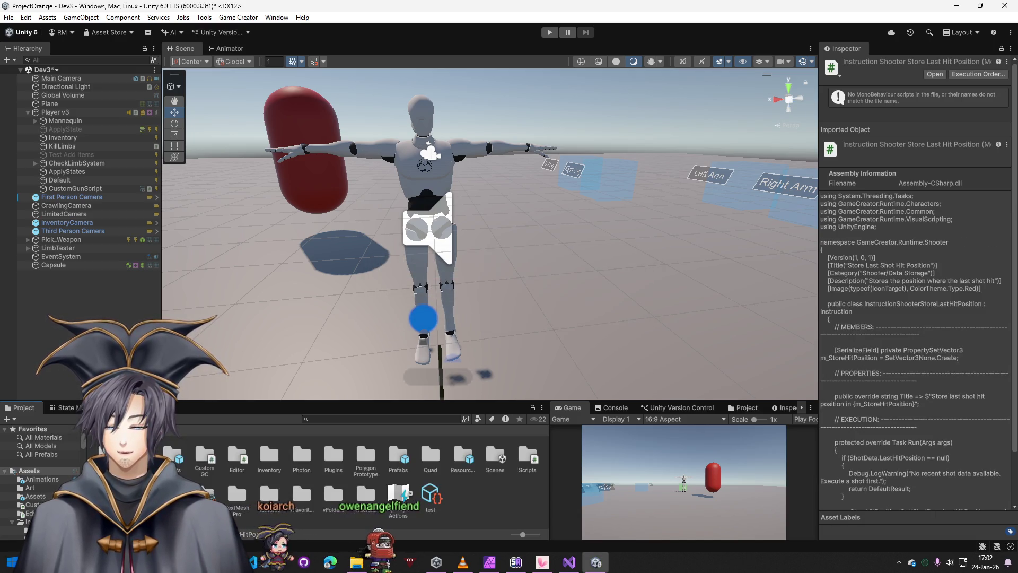
pyautogui.click(430, 455)
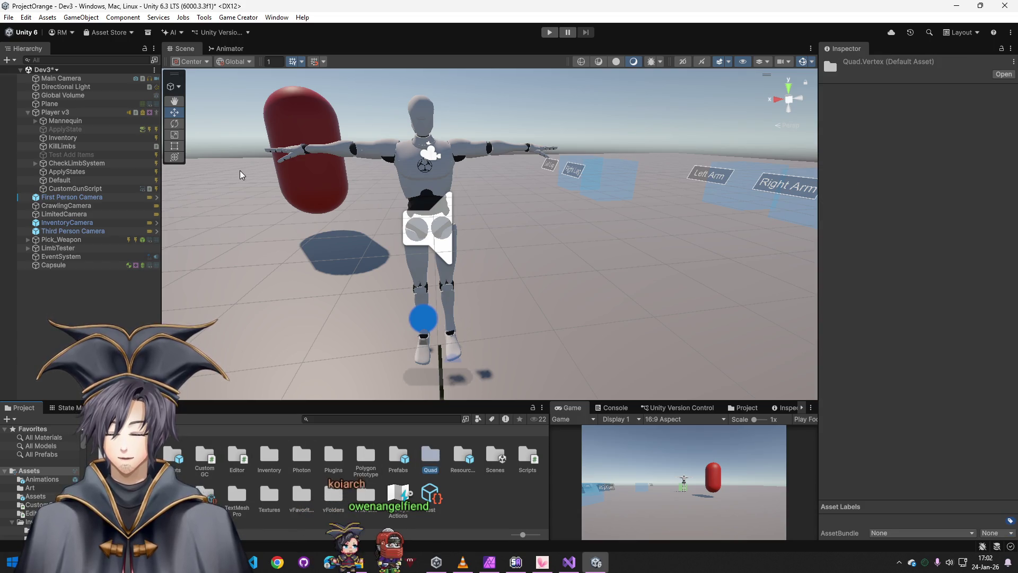
pyautogui.click(276, 17)
pyautogui.moveTo(341, 190)
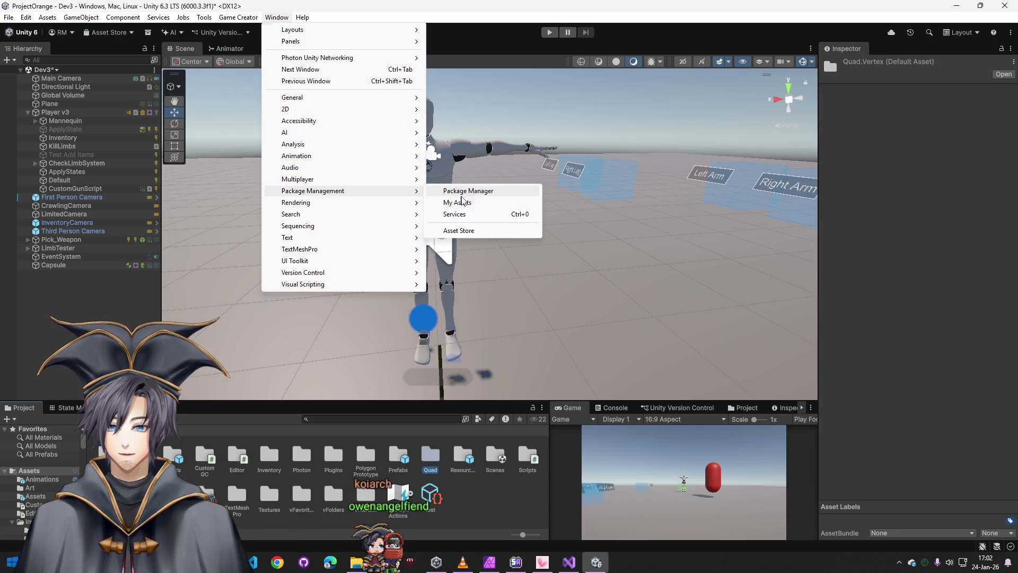
pyautogui.click(467, 191)
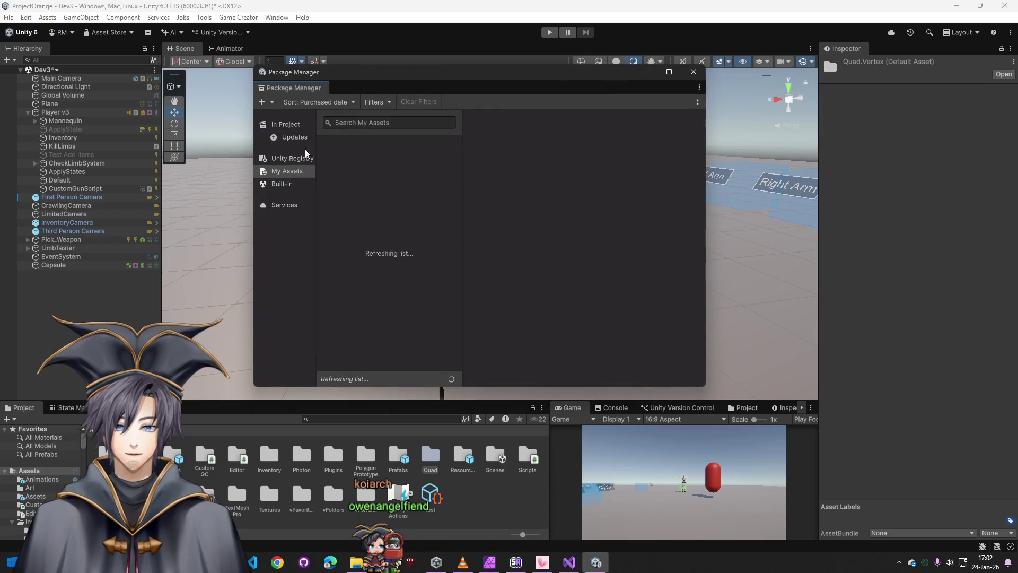
pyautogui.click(358, 122)
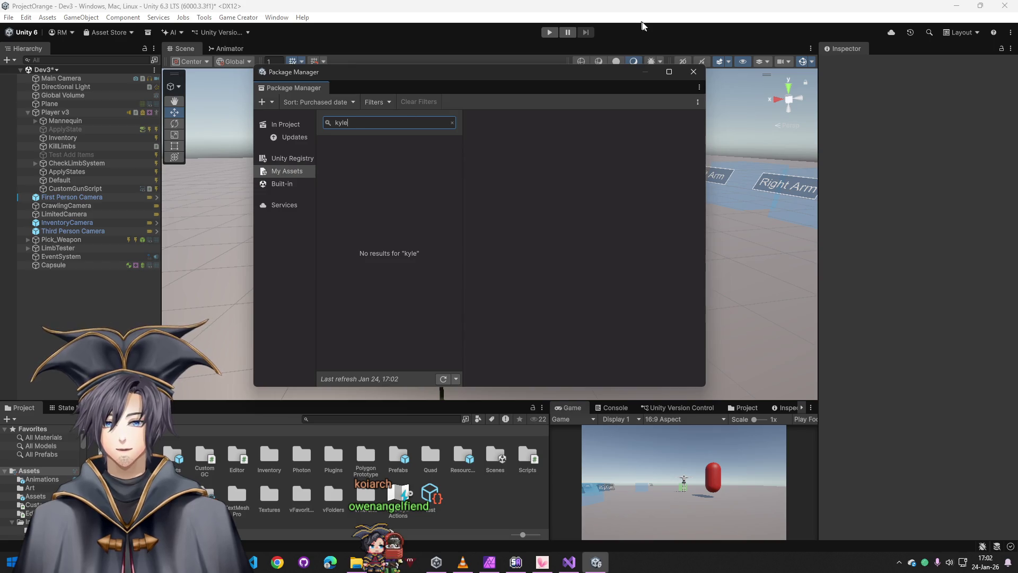
pyautogui.click(692, 73)
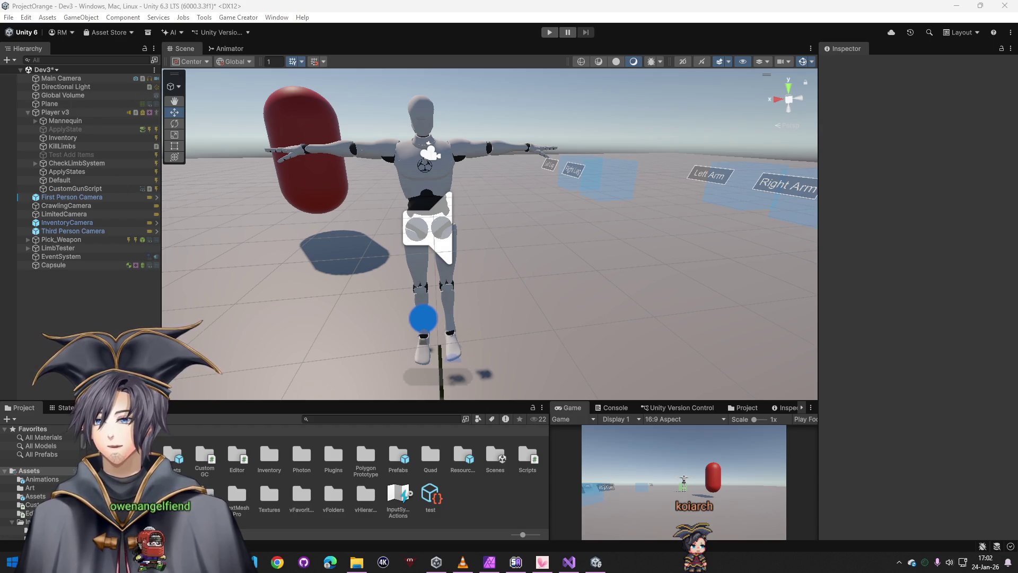
# - Add a Trigger component to Player v3
pyautogui.click(60, 112)
pyautogui.scroll(-10, 877, 399)
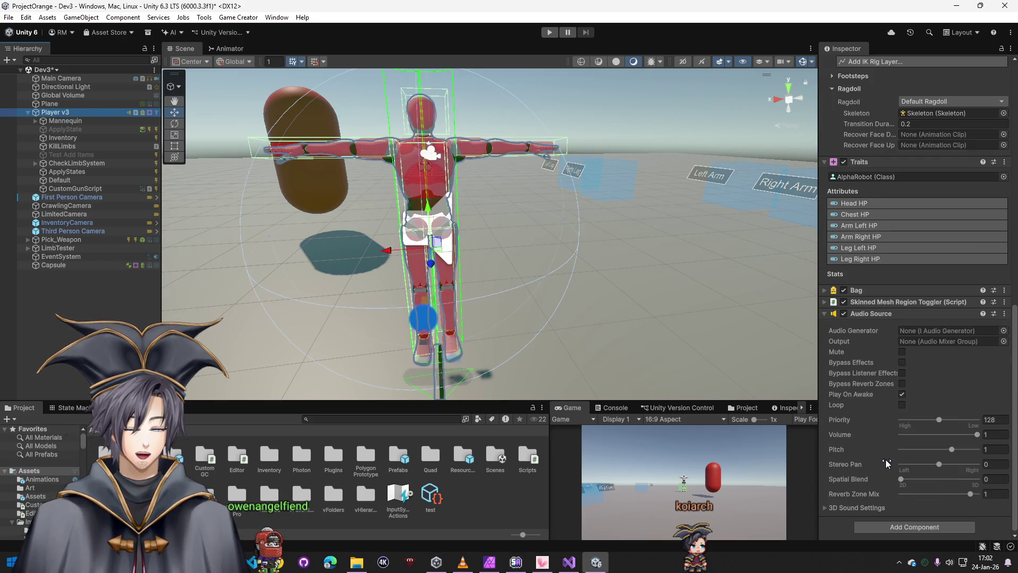
pyautogui.click(892, 526)
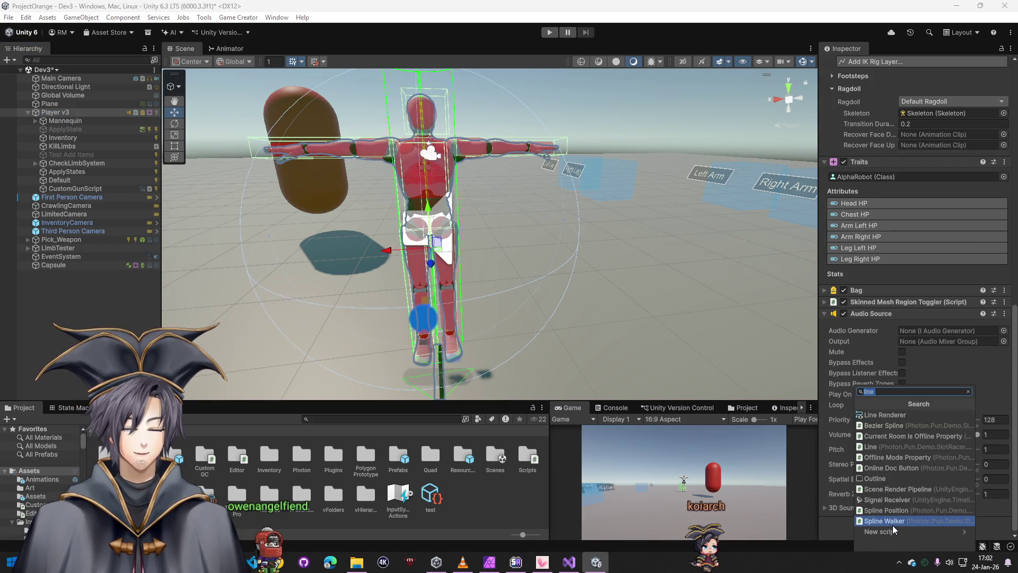
pyautogui.write('o')
pyautogui.press('BackSpace')
pyautogui.write('trit')
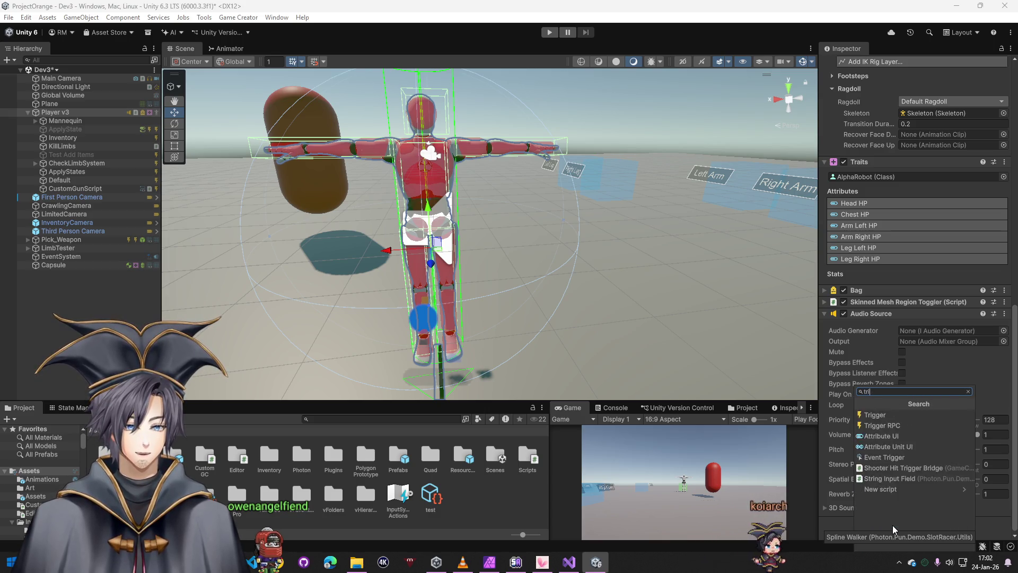
pyautogui.press('BackSpace')
pyautogui.write('g')
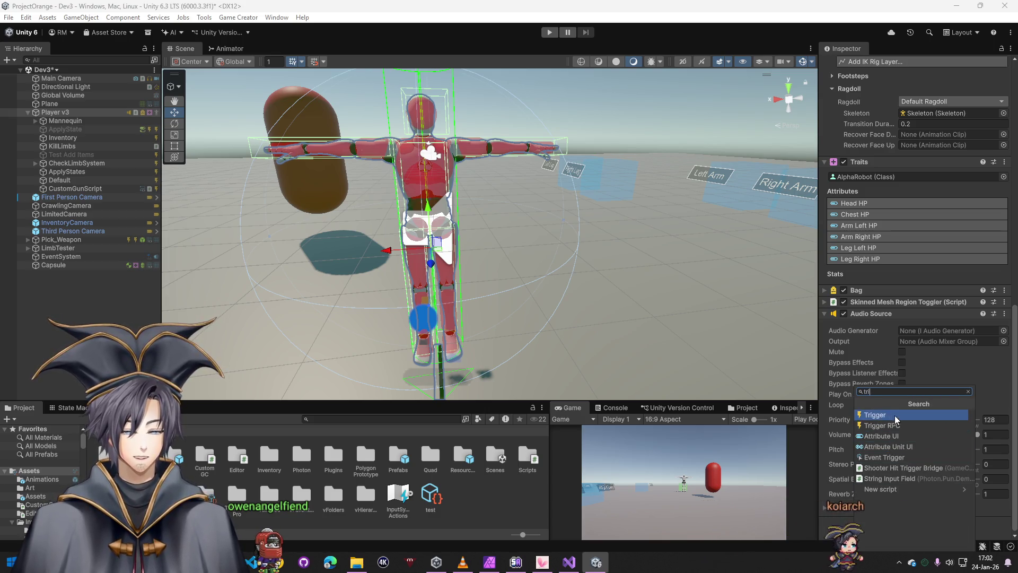
pyautogui.click(895, 415)
# - Delete the CustomGunScript object from under Player v3
pyautogui.scroll(-2, 883, 491)
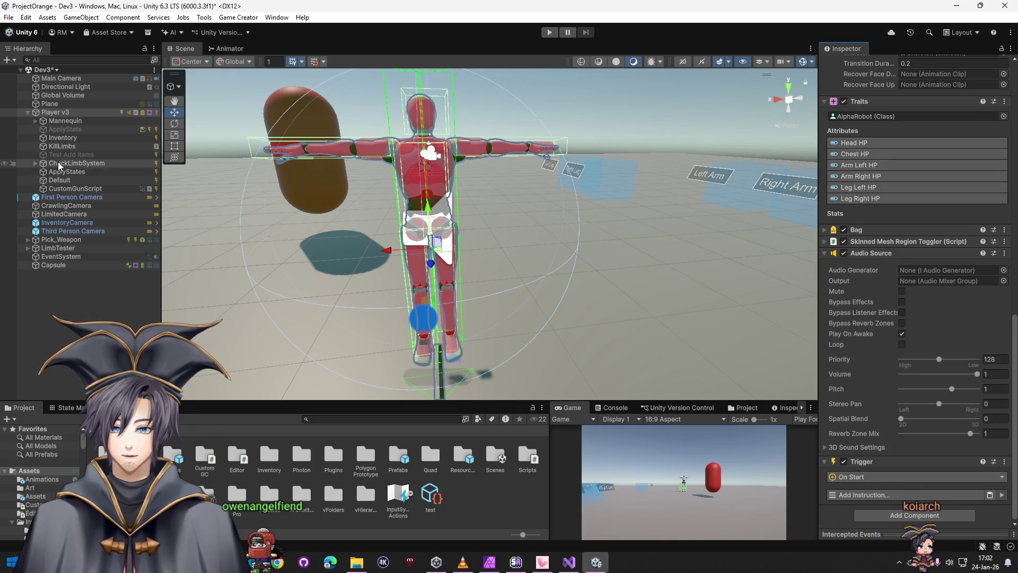
pyautogui.rightClick(104, 188)
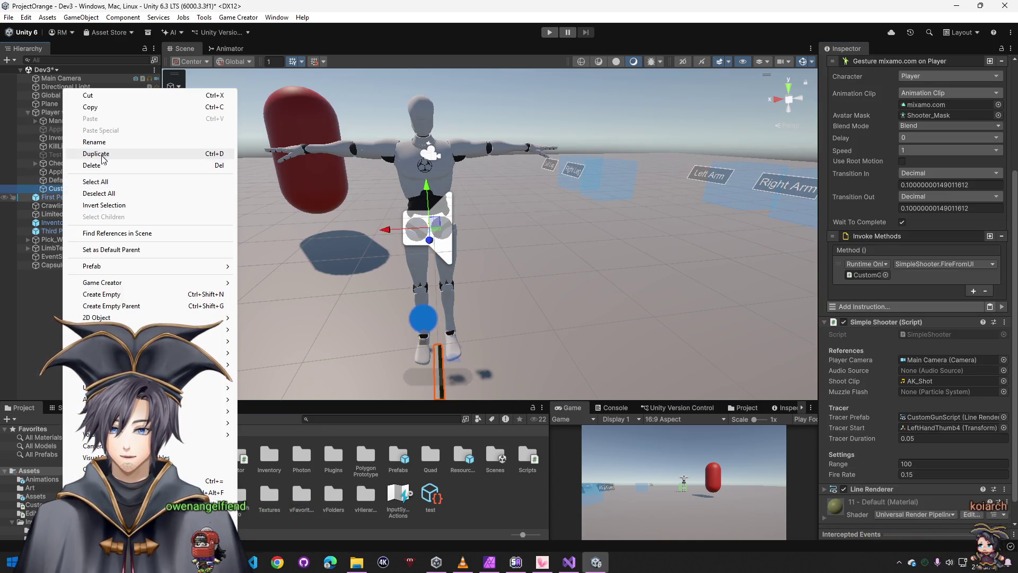
pyautogui.click(159, 160)
pyautogui.scroll(-10, 891, 485)
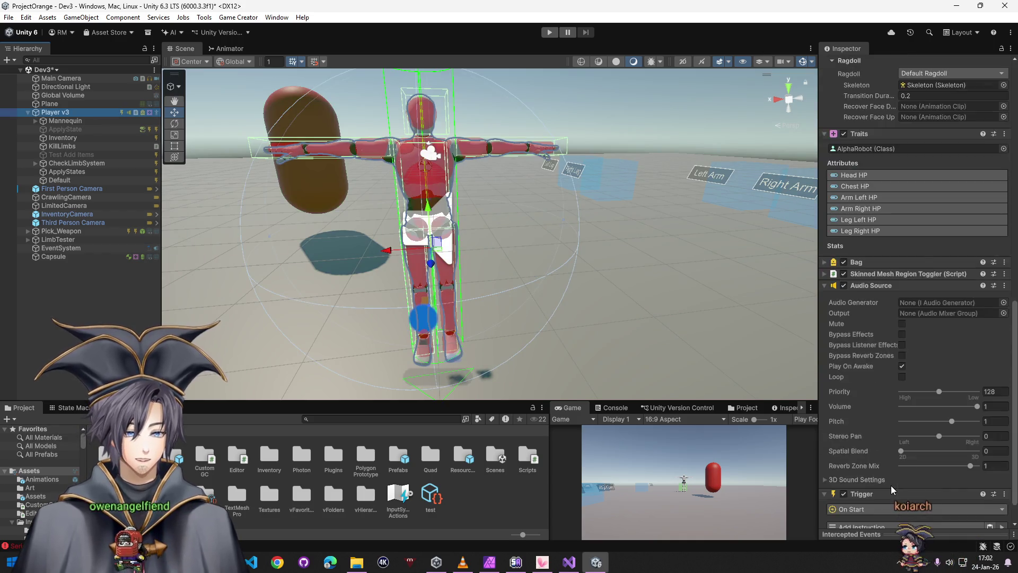
# - Set the new Trigger's event to On Shoot Hit
pyautogui.click(877, 477)
pyautogui.write('hi')
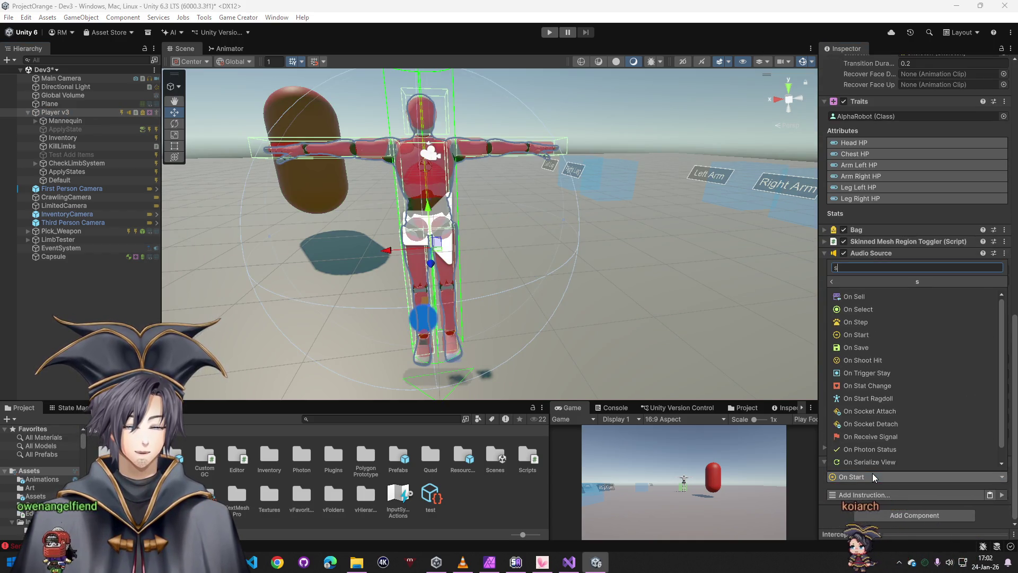
pyautogui.press('Down')
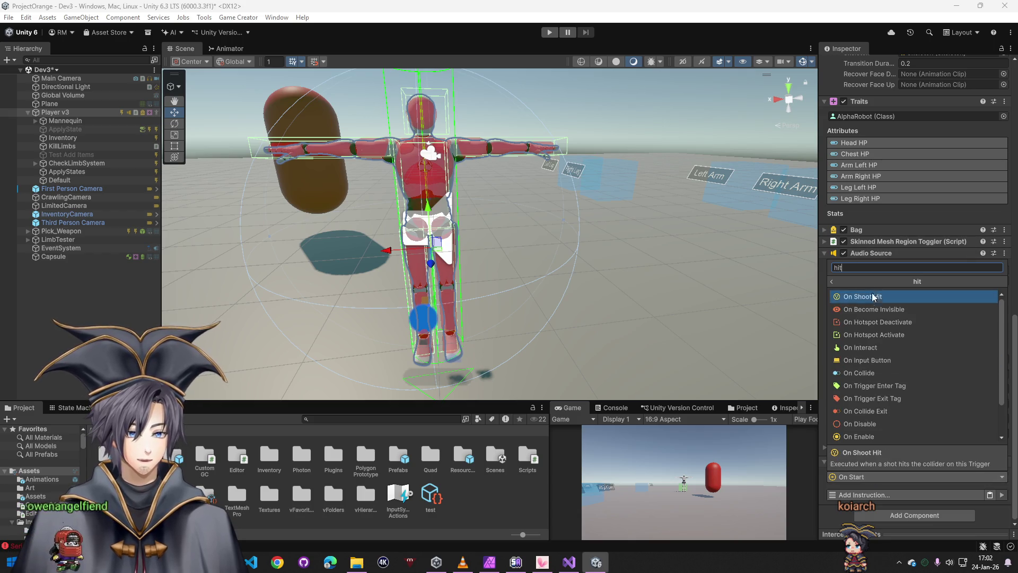
pyautogui.press('Return')
pyautogui.click(871, 496)
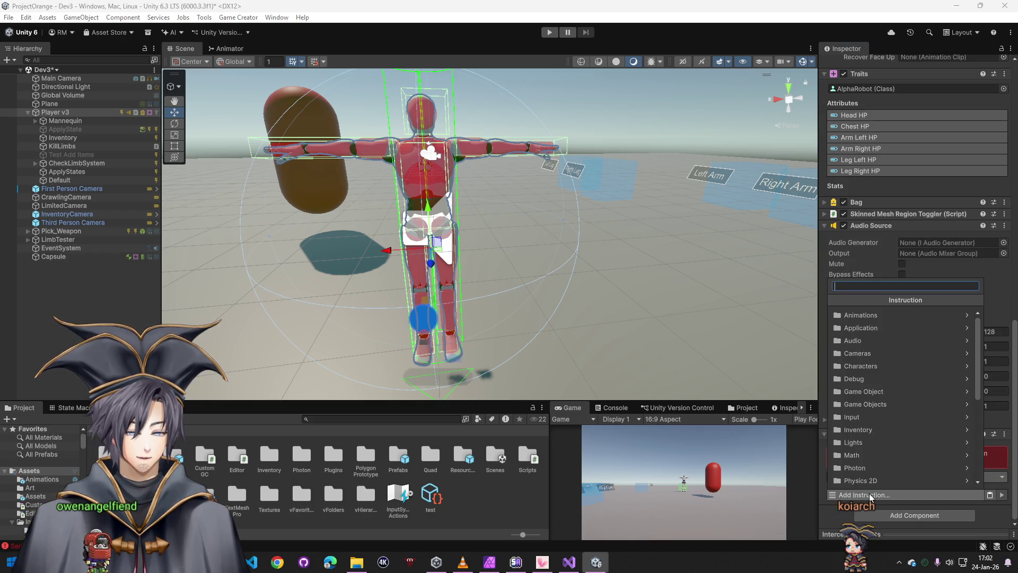
# - Add a Store Last Shot Hit Position instruction saving into a Local List Variable
pyautogui.write('last')
pyautogui.press('BackSpace')
pyautogui.press('BackSpace')
pyautogui.press('BackSpace')
pyautogui.write('hit position')
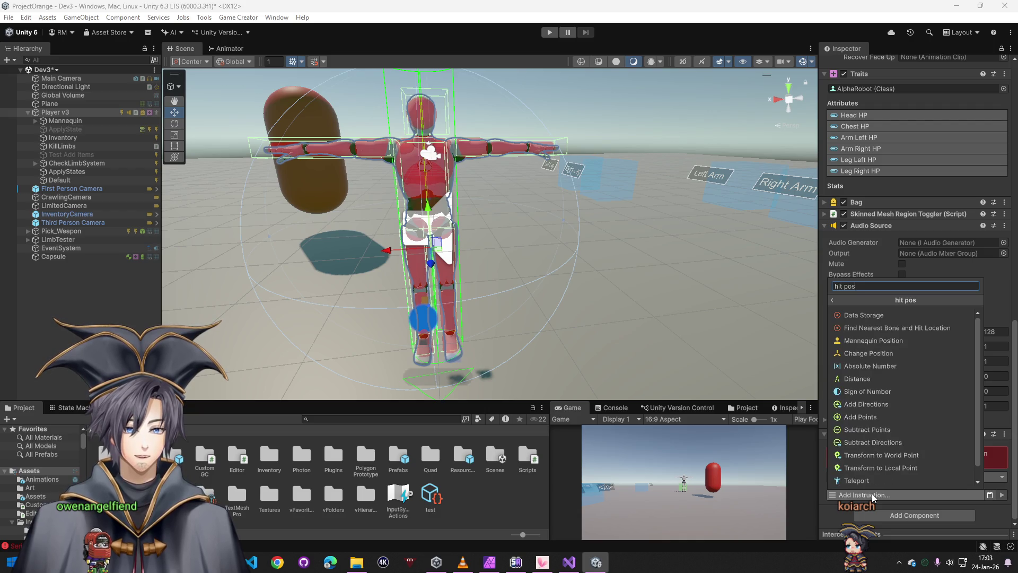
pyautogui.hotkey('ctrl', 'a')
pyautogui.write('store')
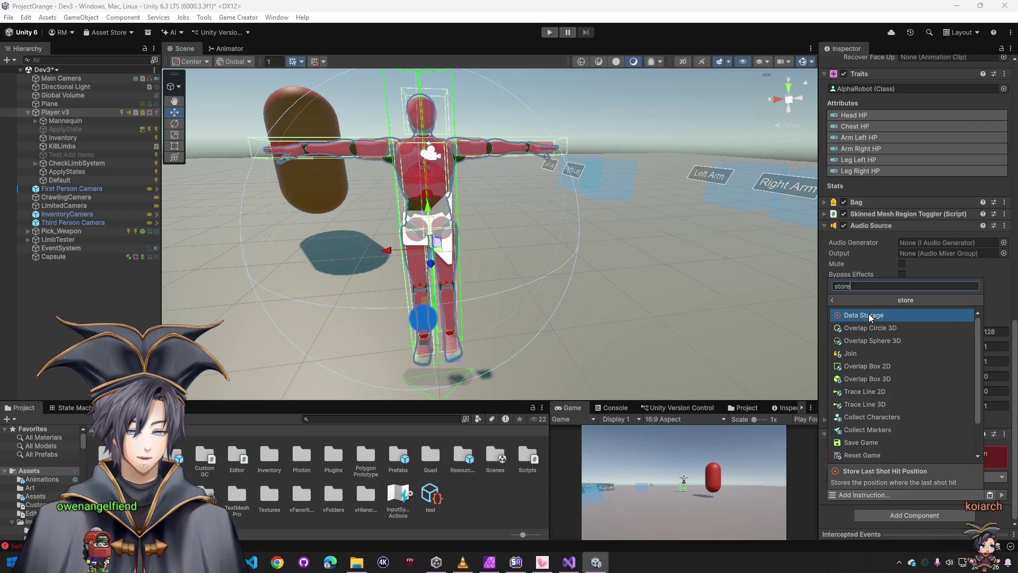
pyautogui.press('Return')
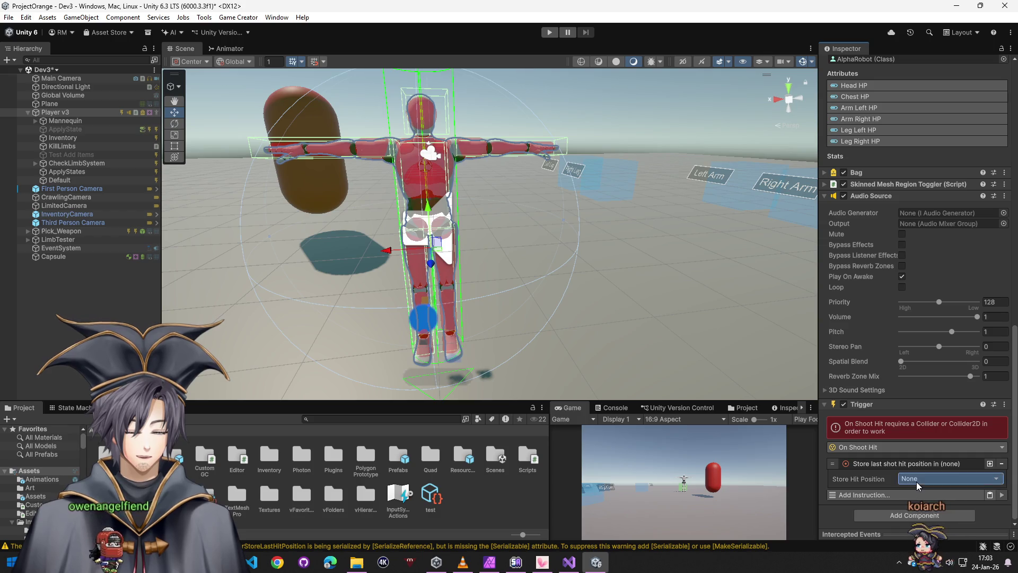
pyautogui.click(916, 480)
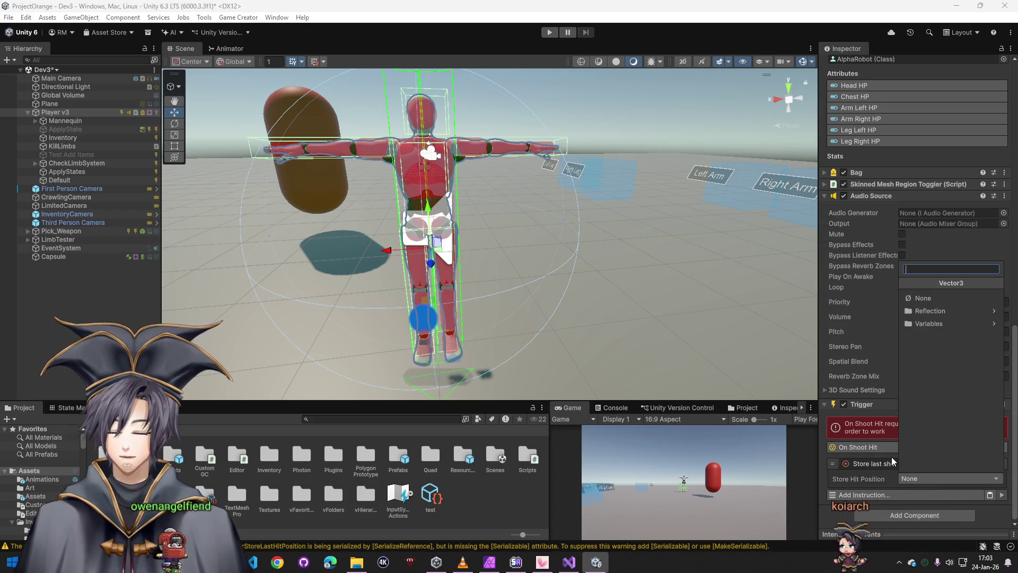
pyautogui.click(950, 323)
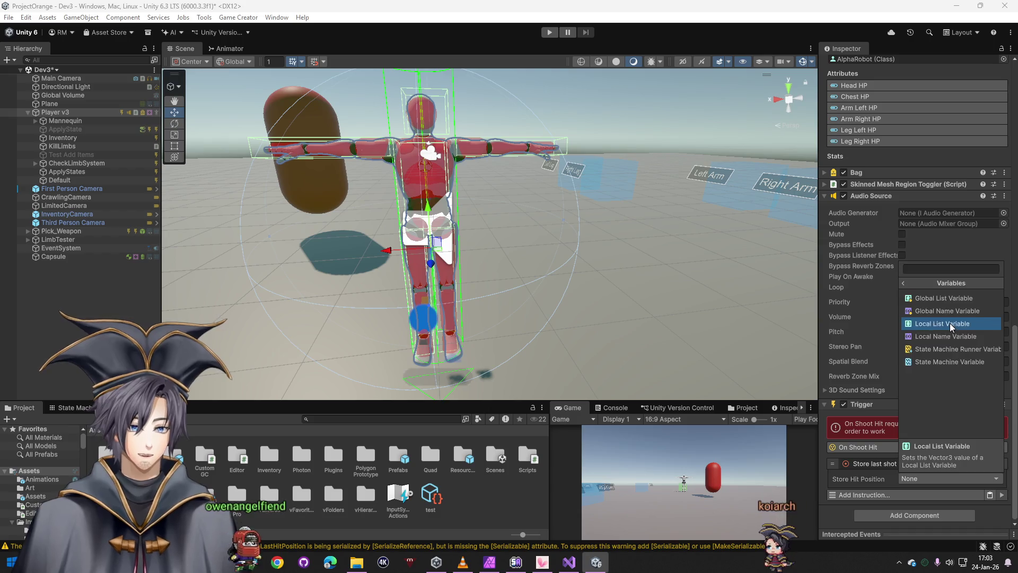
pyautogui.click(939, 324)
# - Add a Local Name Variables component to Player v3
pyautogui.scroll(-3, 861, 447)
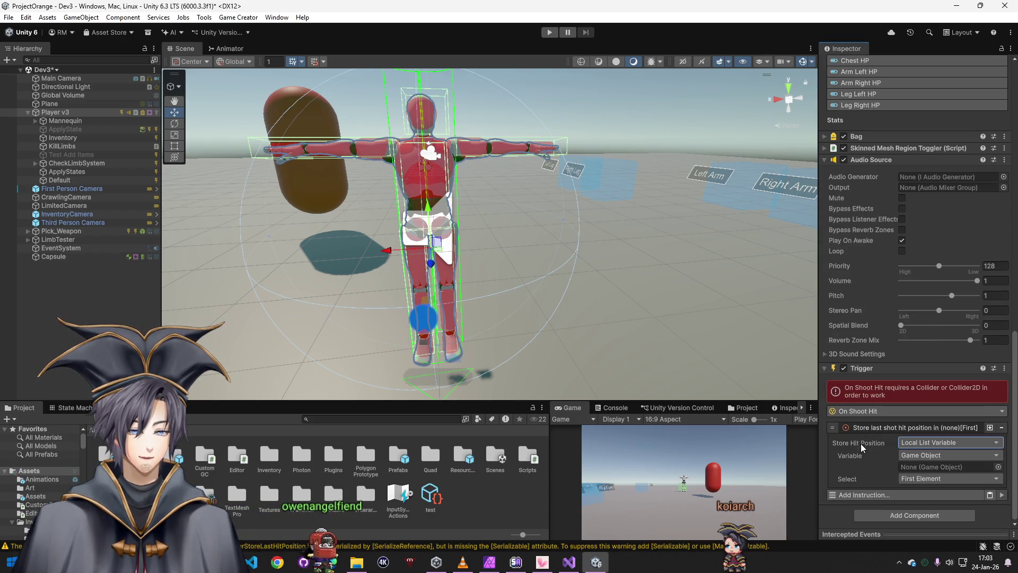
pyautogui.click(885, 517)
pyautogui.write('local')
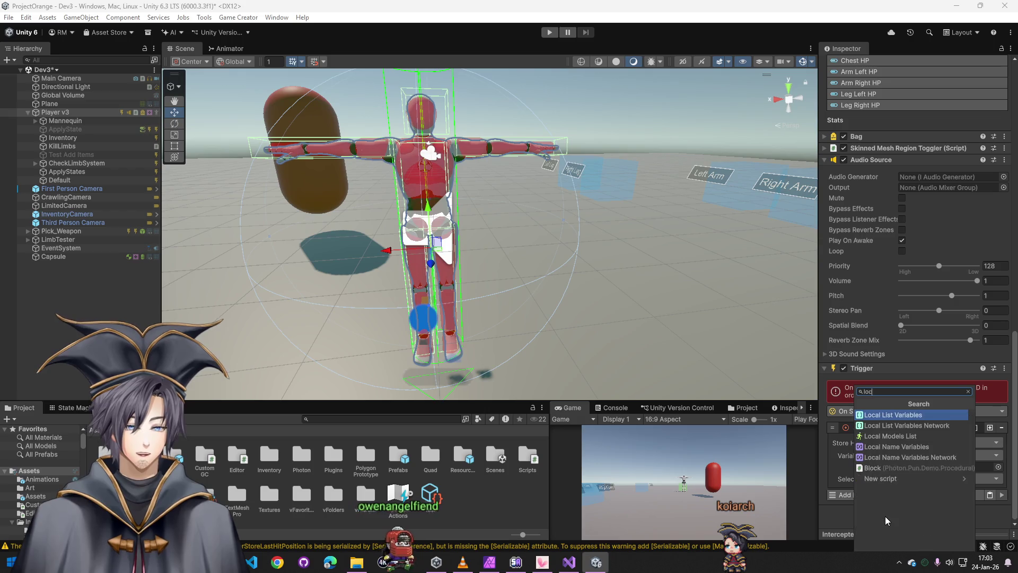
pyautogui.press('Down')
pyautogui.press('Down')
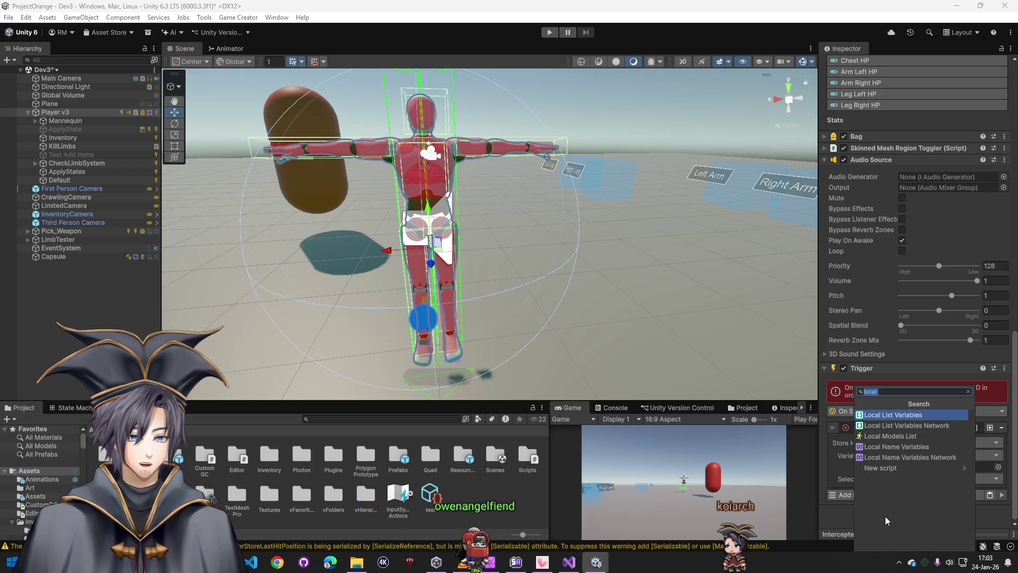
pyautogui.press('Down')
pyautogui.press('Return')
pyautogui.scroll(-4, 912, 451)
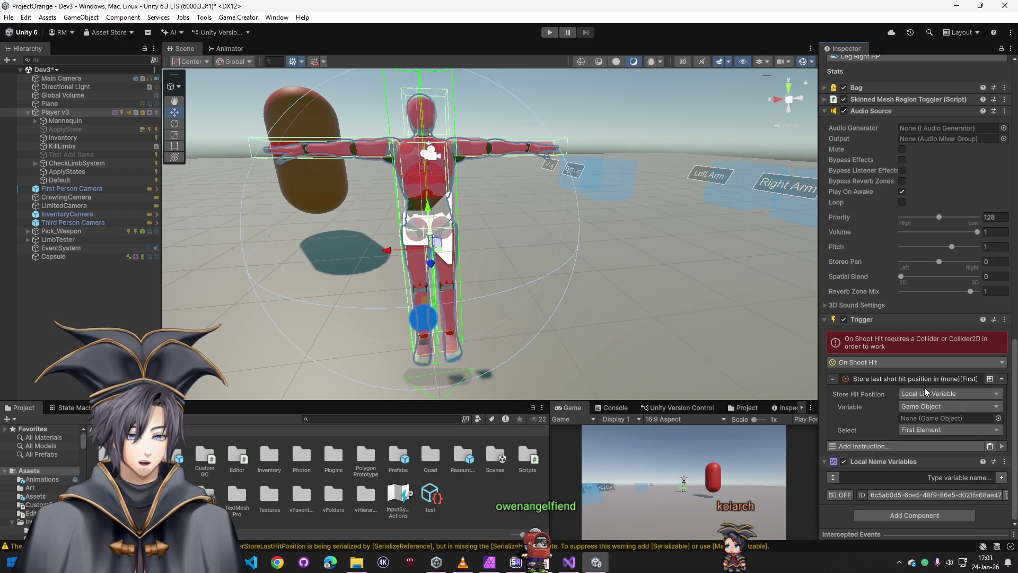
# - Store the hit position in a Local Name Variable on Player v3 named ShotAt
pyautogui.click(924, 391)
pyautogui.click(928, 238)
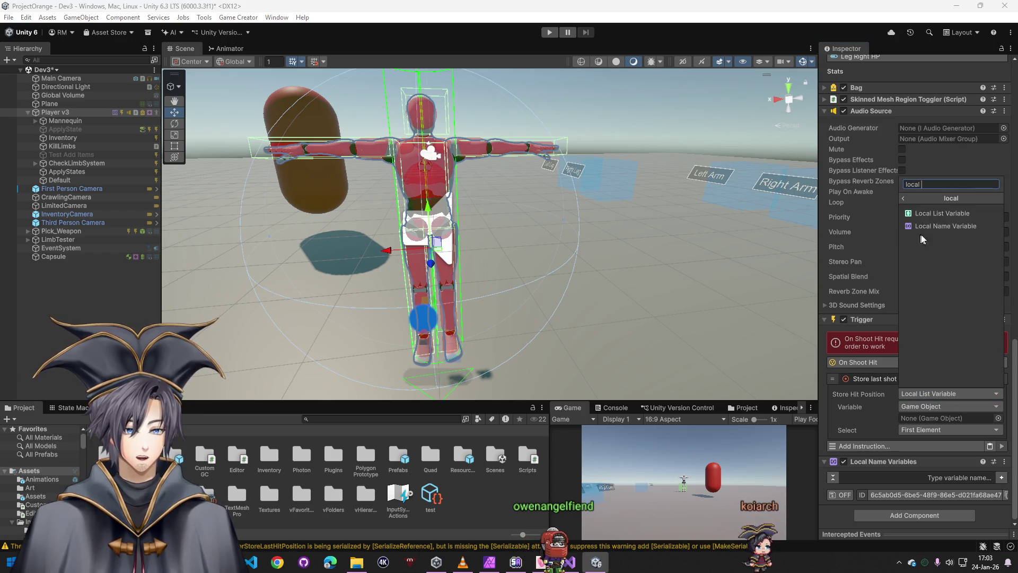
pyautogui.click(933, 226)
pyautogui.moveTo(55, 112); pyautogui.dragTo(933, 420)
pyautogui.click(933, 430)
pyautogui.write('Test')
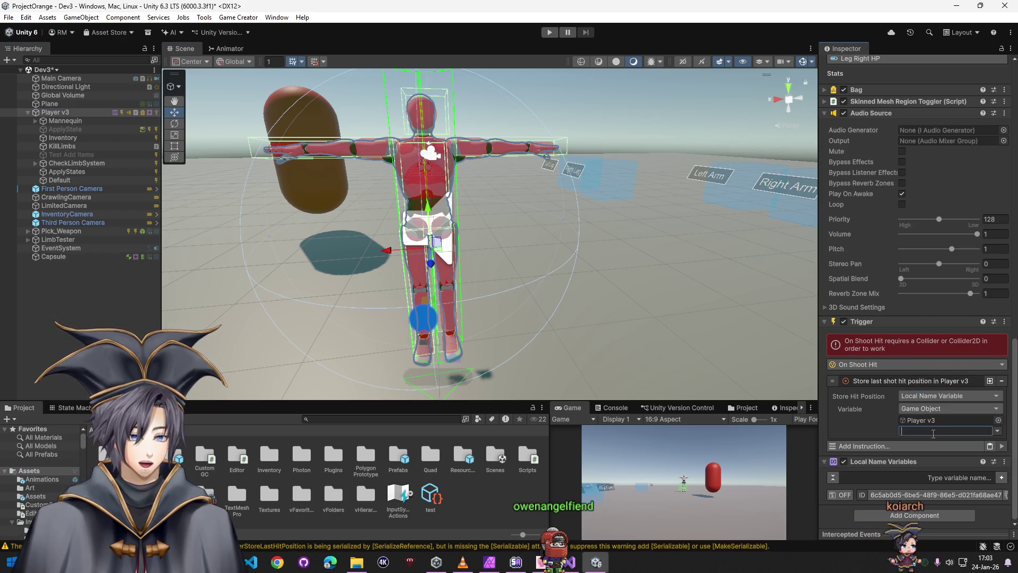
pyautogui.write('ShotAt')
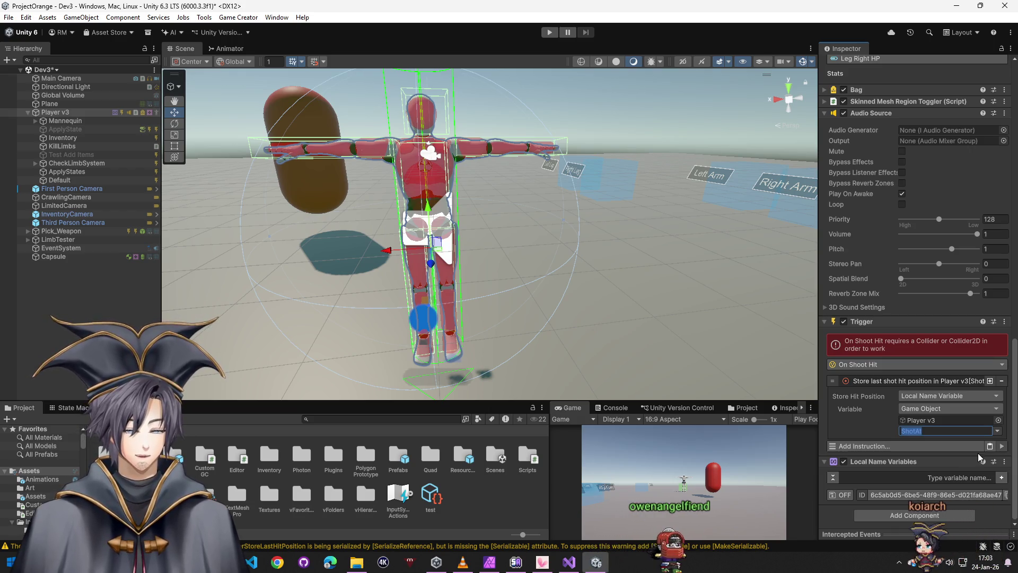
# - Create the ShotAt entry in Local Name Variables with a String value type
pyautogui.click(1001, 477)
pyautogui.scroll(-2, 923, 521)
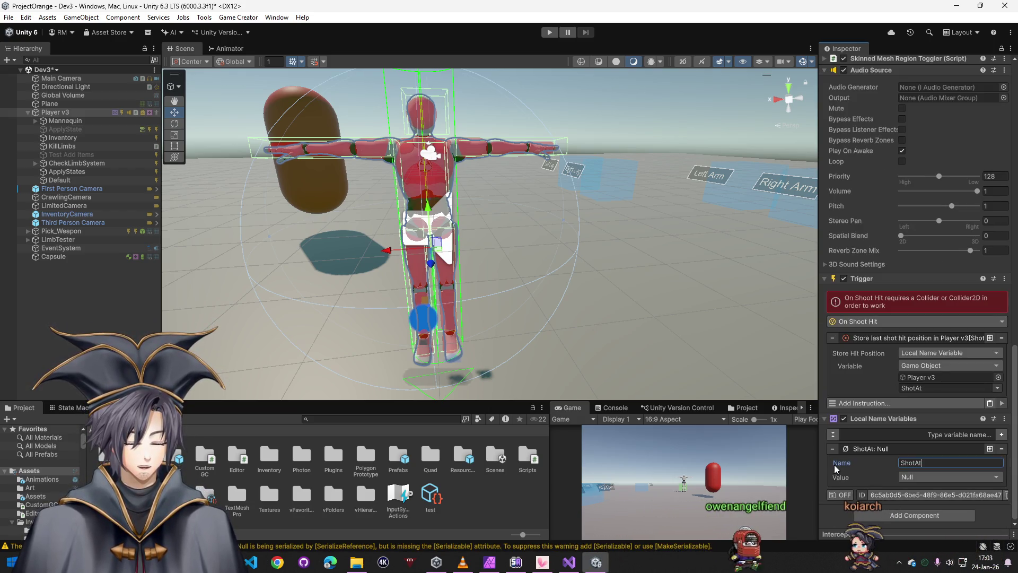
pyautogui.click(925, 478)
pyautogui.write('string')
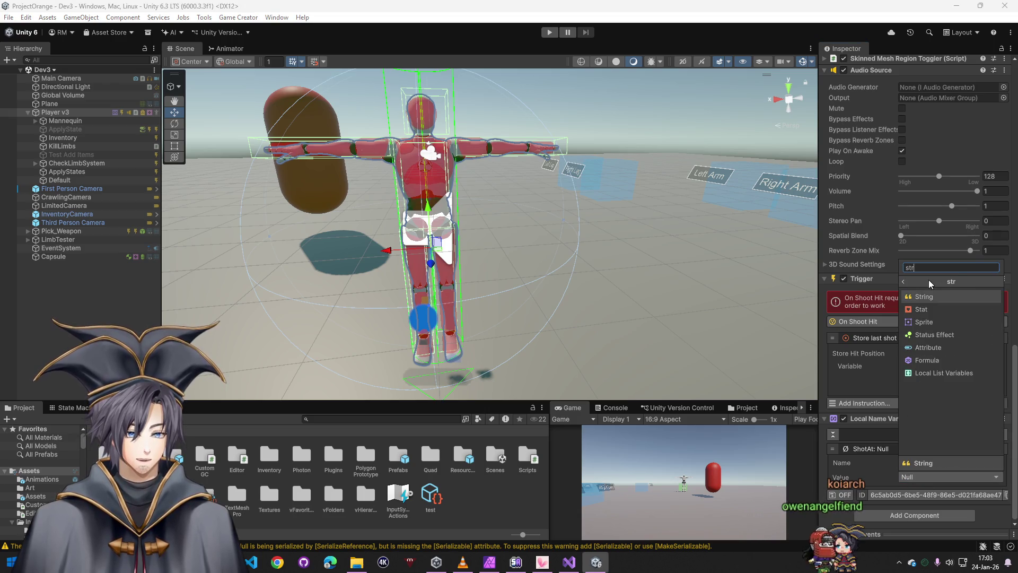
pyautogui.click(931, 306)
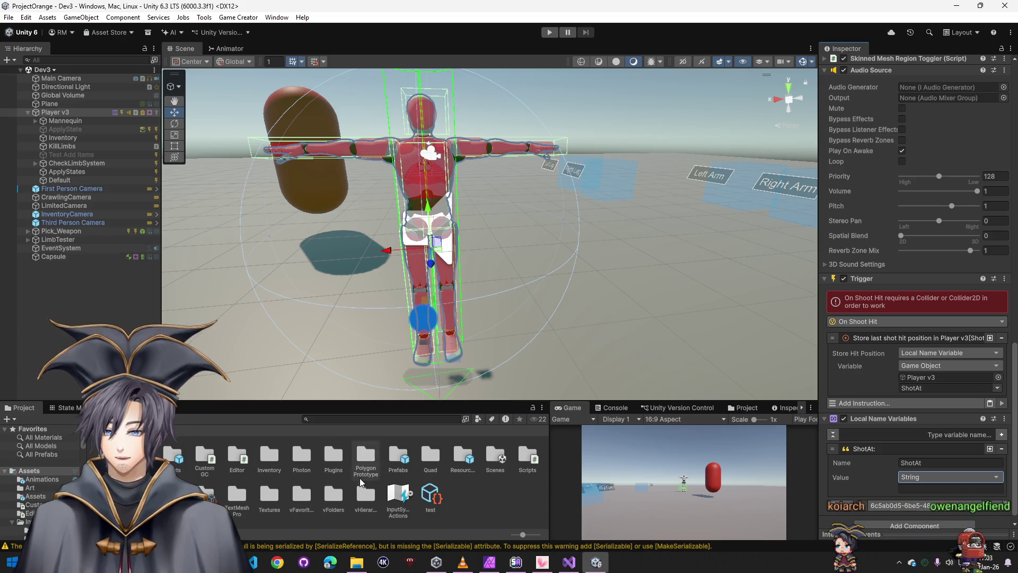
# - Browse the Prefabs, FPS and Test folders in the Project window
pyautogui.doubleClick(398, 455)
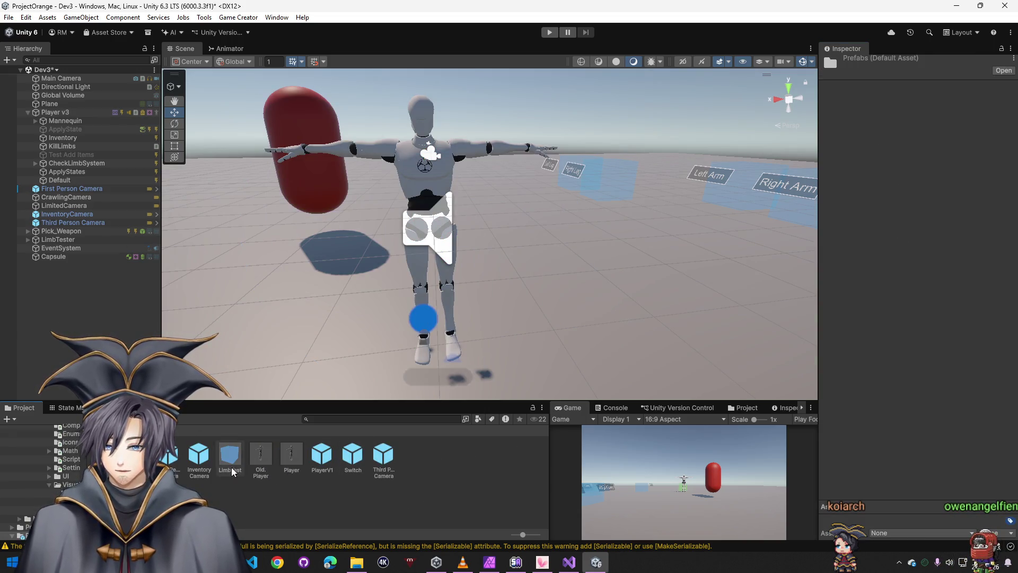
pyautogui.click(138, 455)
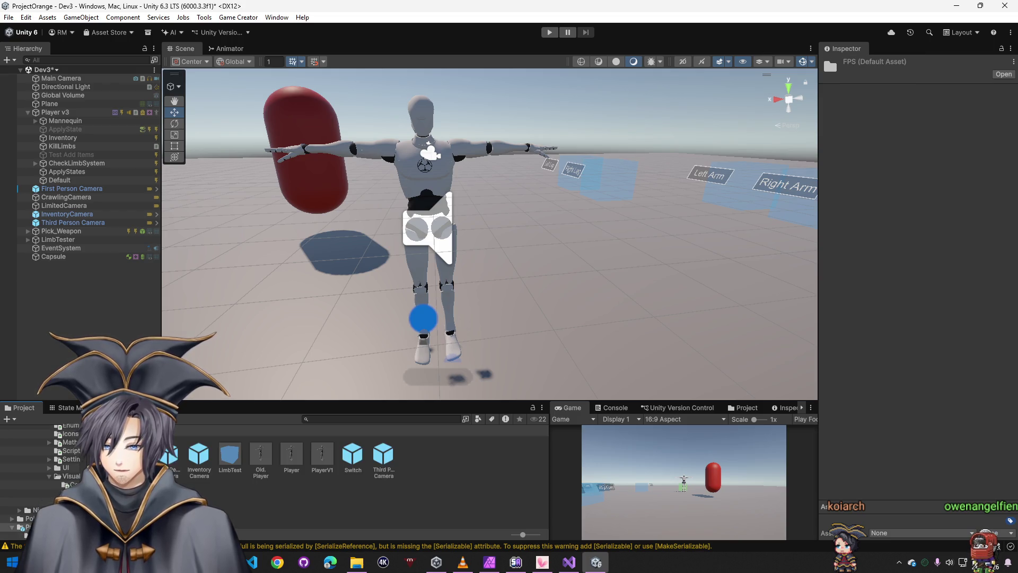
pyautogui.click(246, 482)
pyautogui.click(69, 493)
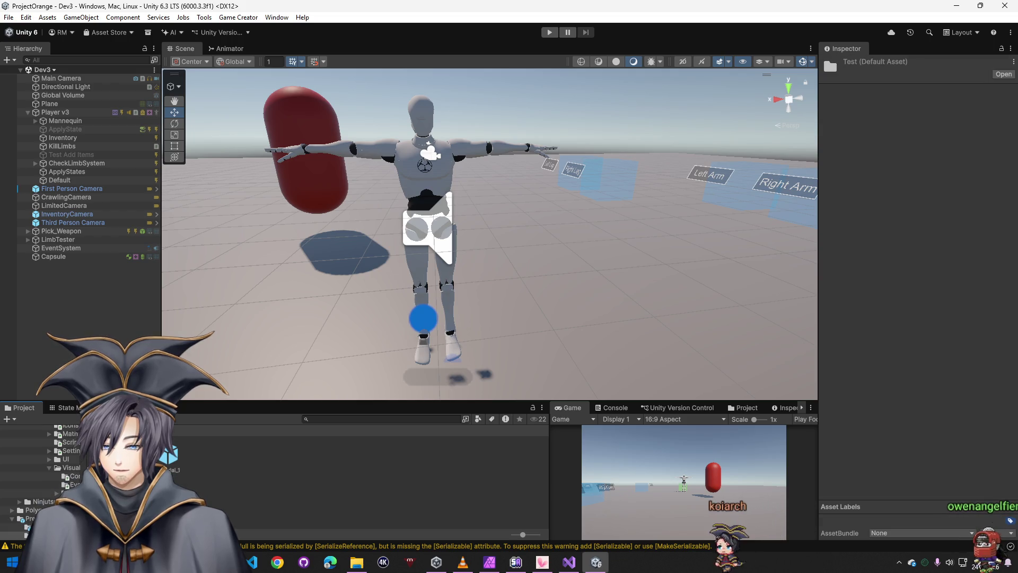
# - Delete the Pick_Weapon cube, undo to restore it, and enter Play mode
pyautogui.moveTo(339, 231); pyautogui.dragTo(488, 288)
pyautogui.click(489, 288)
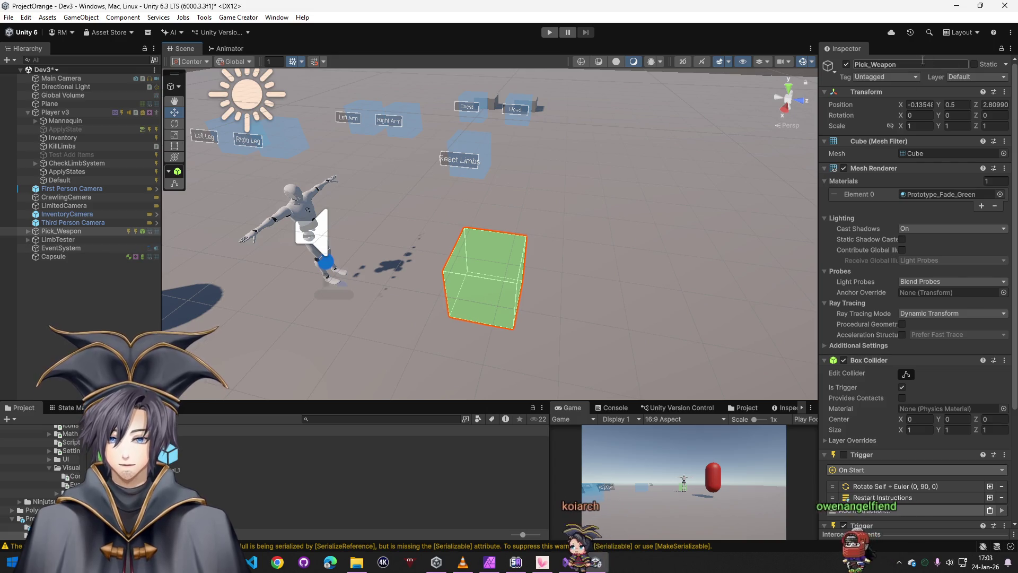
pyautogui.press('Delete')
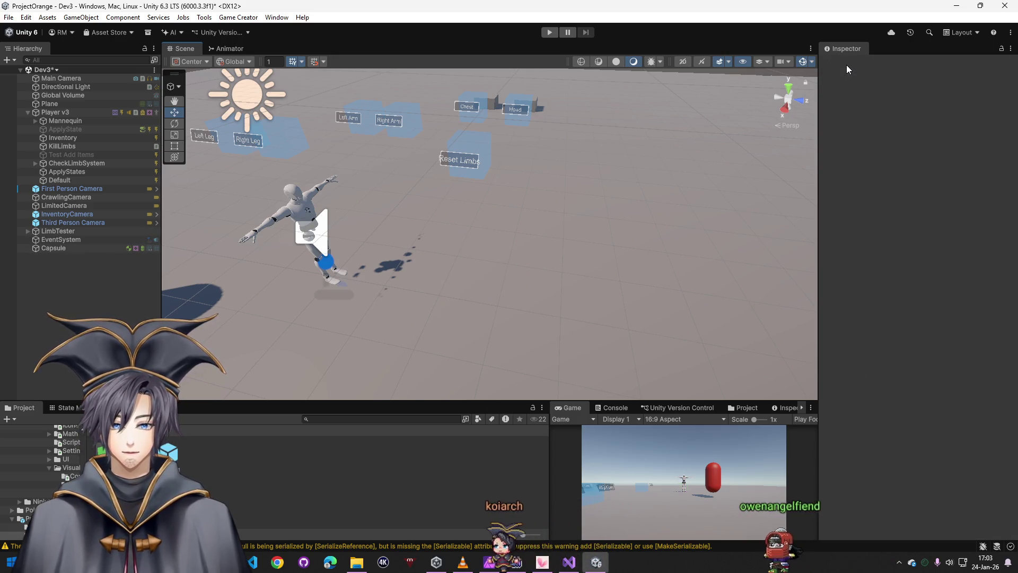
pyautogui.hotkey('ctrl', 'z')
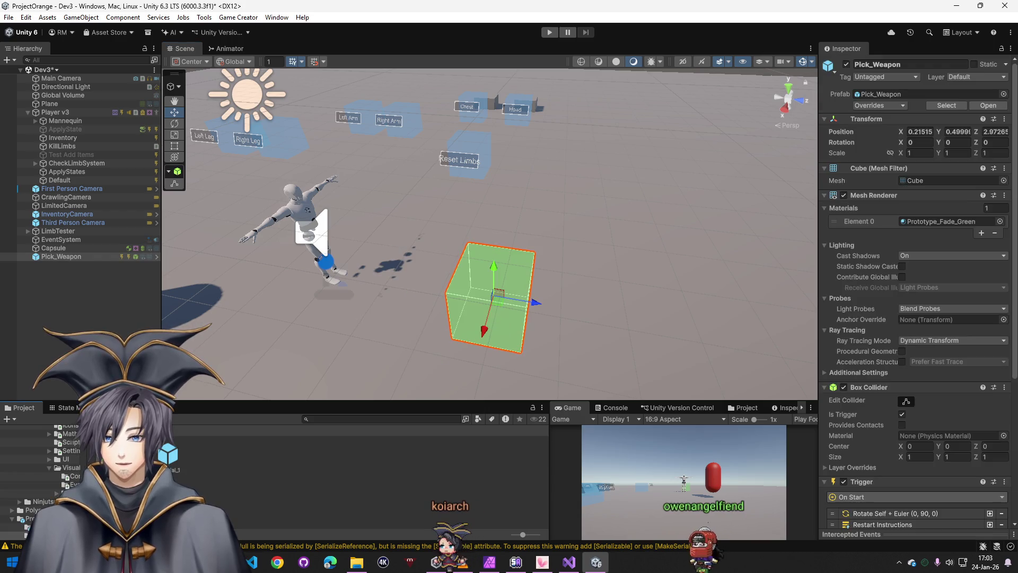
pyautogui.click(550, 31)
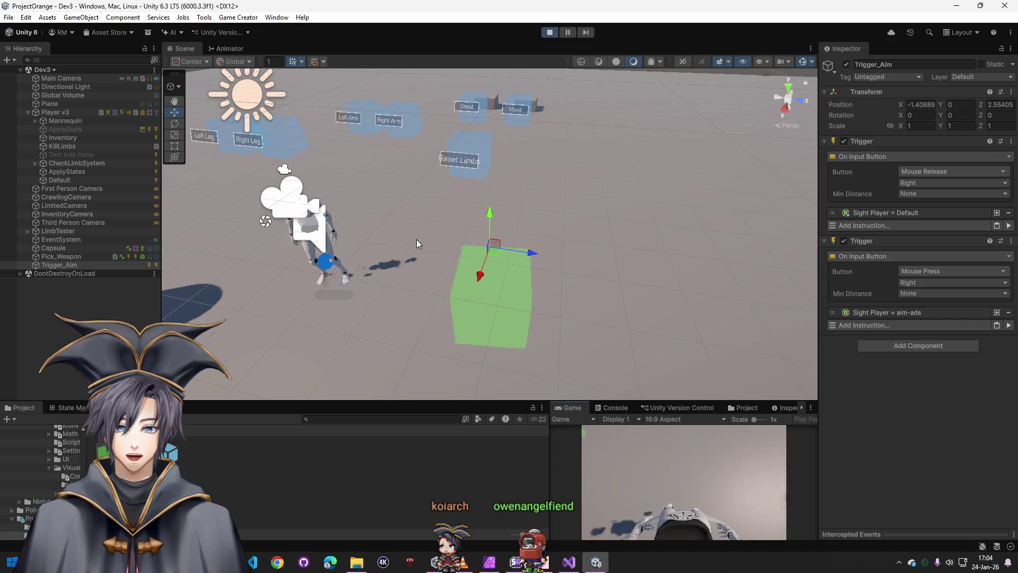
# - Walk the player into the pickup cube and move around the scene
pyautogui.press('w')
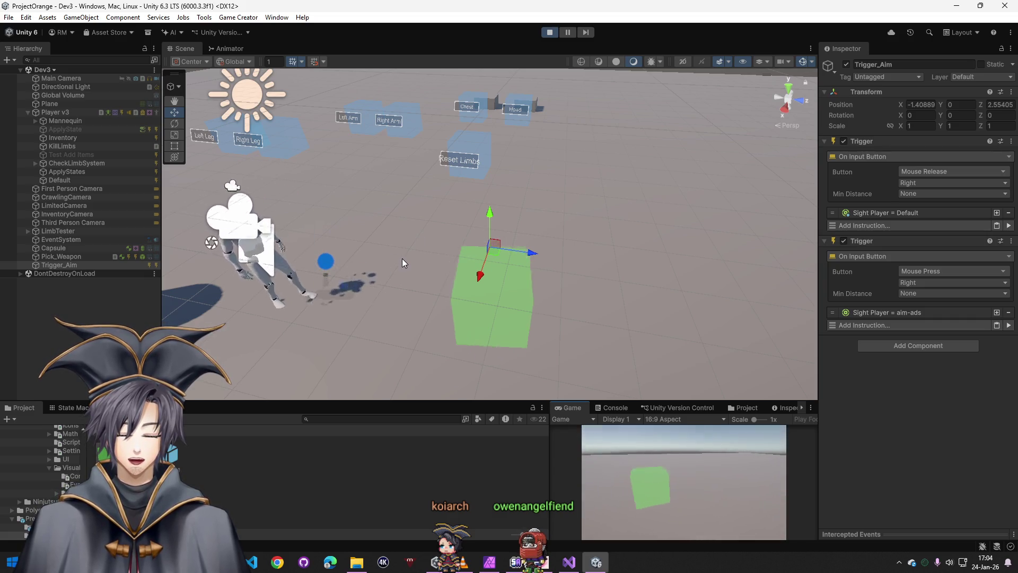
pyautogui.press('w')
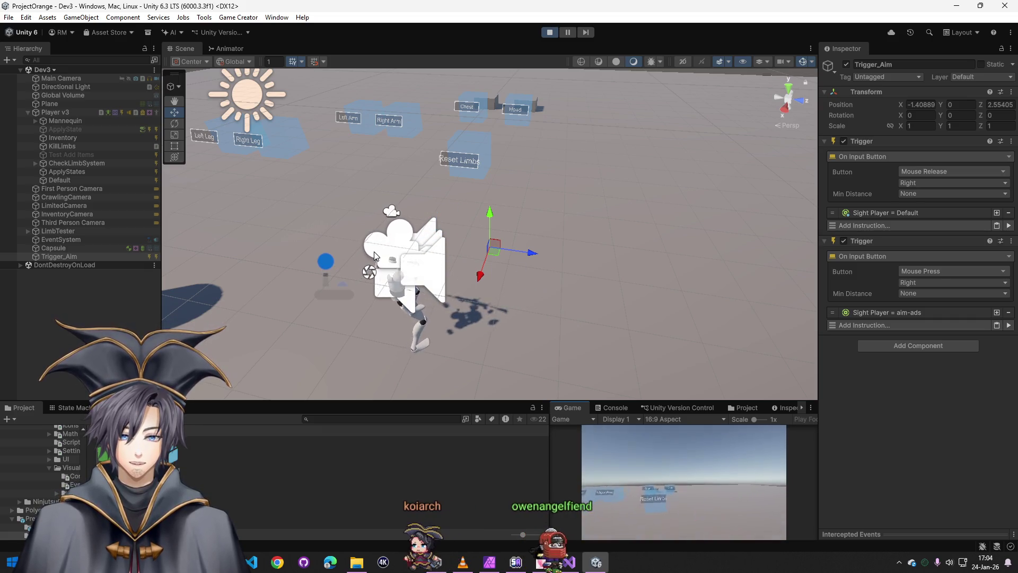
pyautogui.rightClick(372, 252)
pyautogui.click(684, 482)
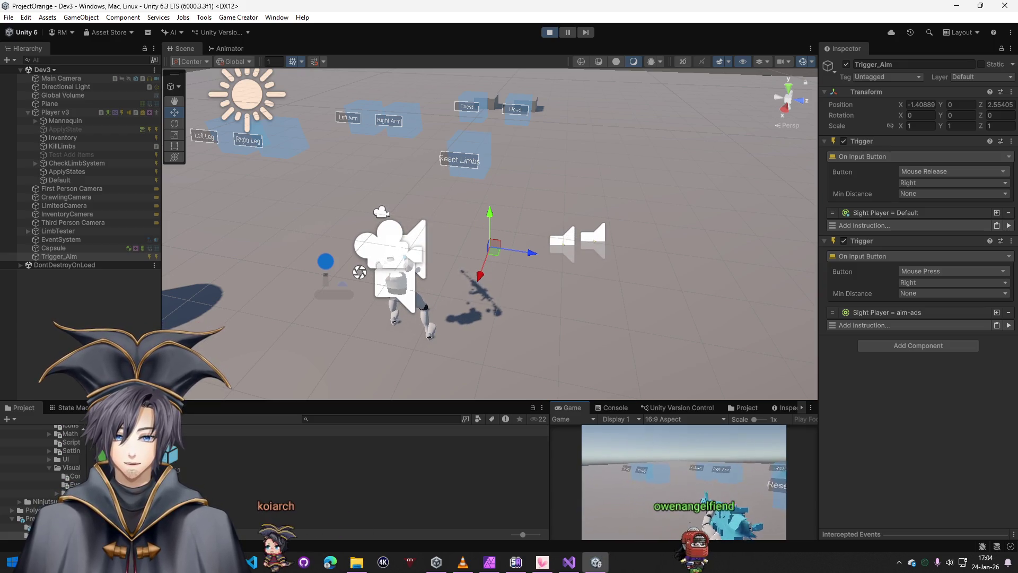
pyautogui.press('Escape')
# - Dock and widen the Game view, show the Console, and fire a shot at the plane
pyautogui.moveTo(572, 407)
pyautogui.mouseDown()
pyautogui.moveTo(571, 364)
pyautogui.moveTo(690, 212)
pyautogui.moveTo(736, 205)
pyautogui.mouseUp()
pyautogui.moveTo(600, 195); pyautogui.dragTo(474, 201)
pyautogui.click(507, 205)
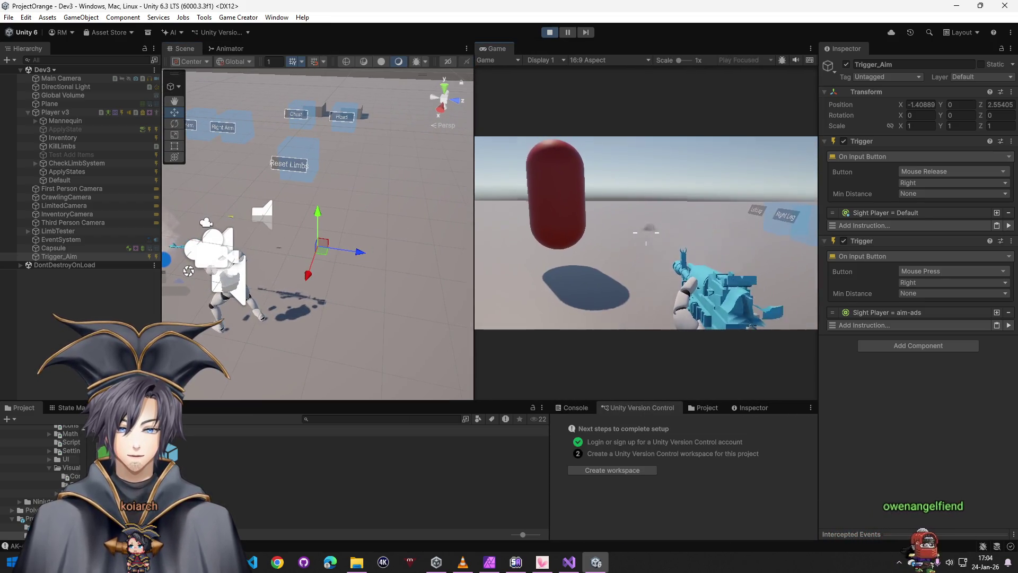
pyautogui.press('super')
pyautogui.click(576, 408)
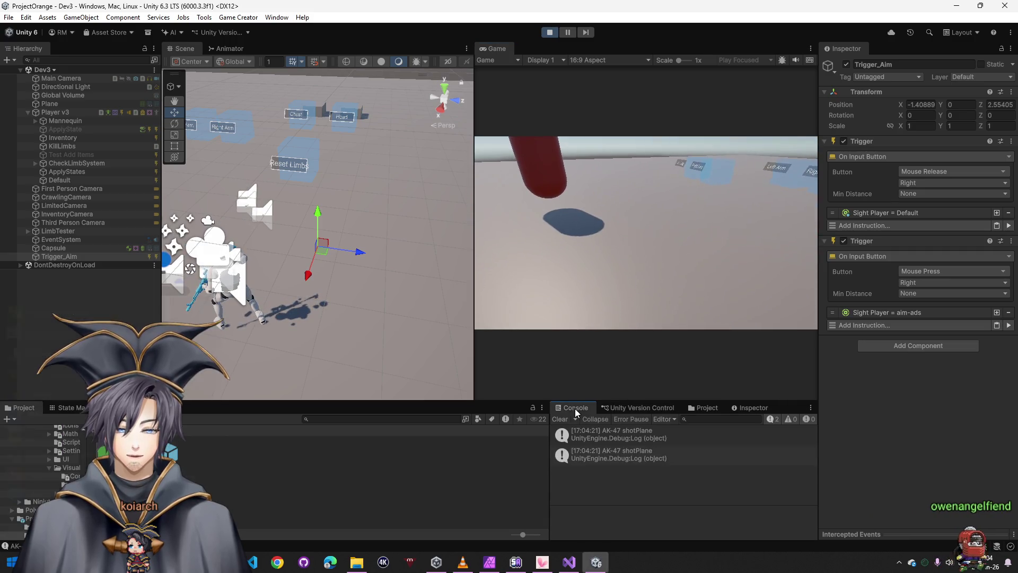
pyautogui.click(599, 326)
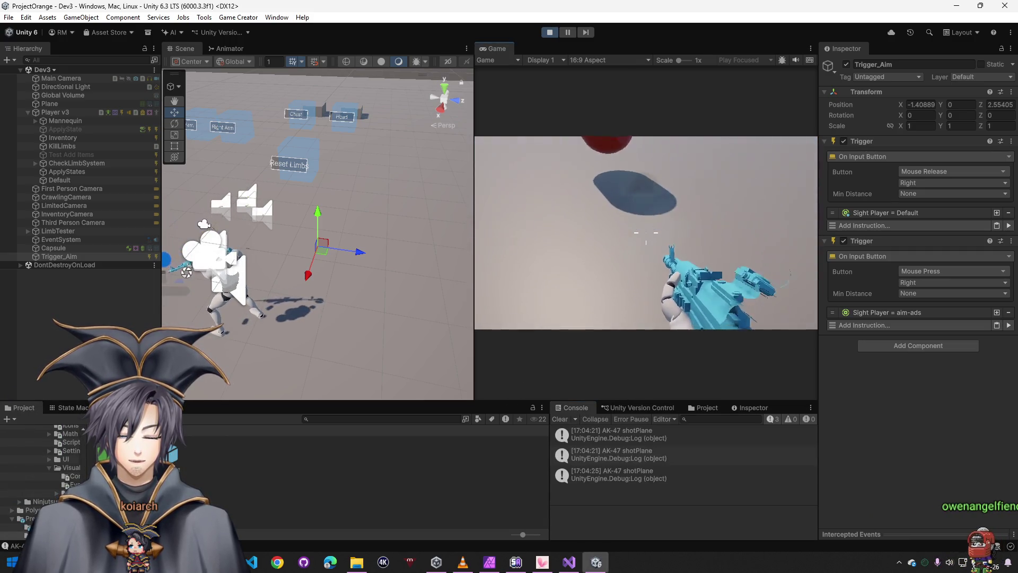
# - Check Player v3's Trigger, shoot the red capsule, then stop the play test
pyautogui.press('super')
pyautogui.click(84, 113)
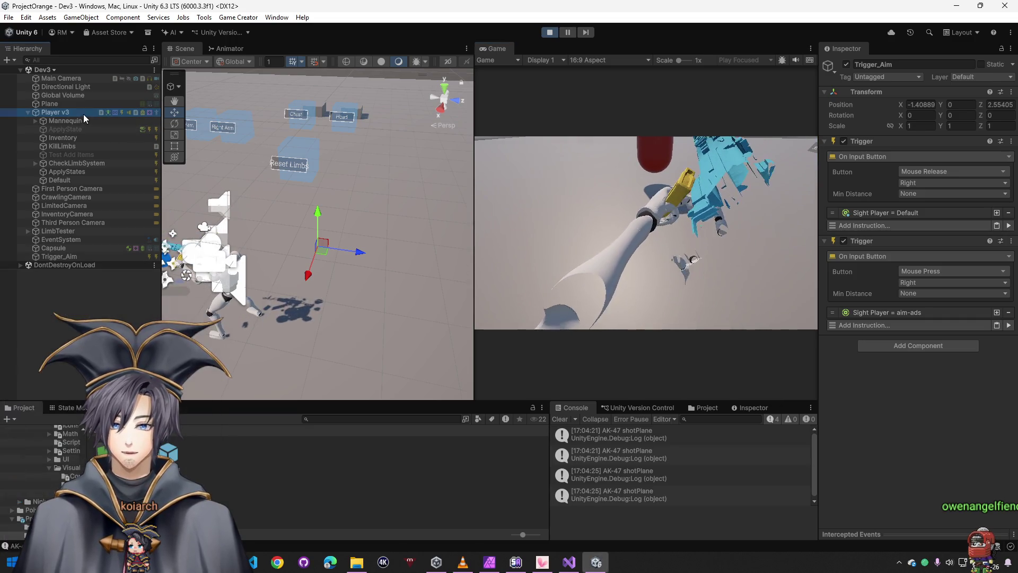
pyautogui.scroll(-15, 883, 403)
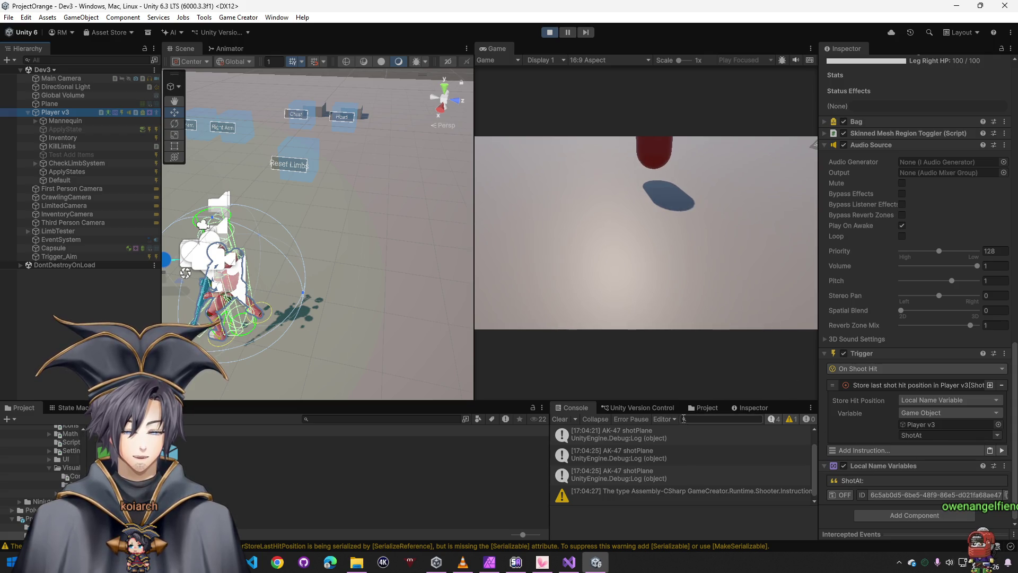
pyautogui.click(625, 265)
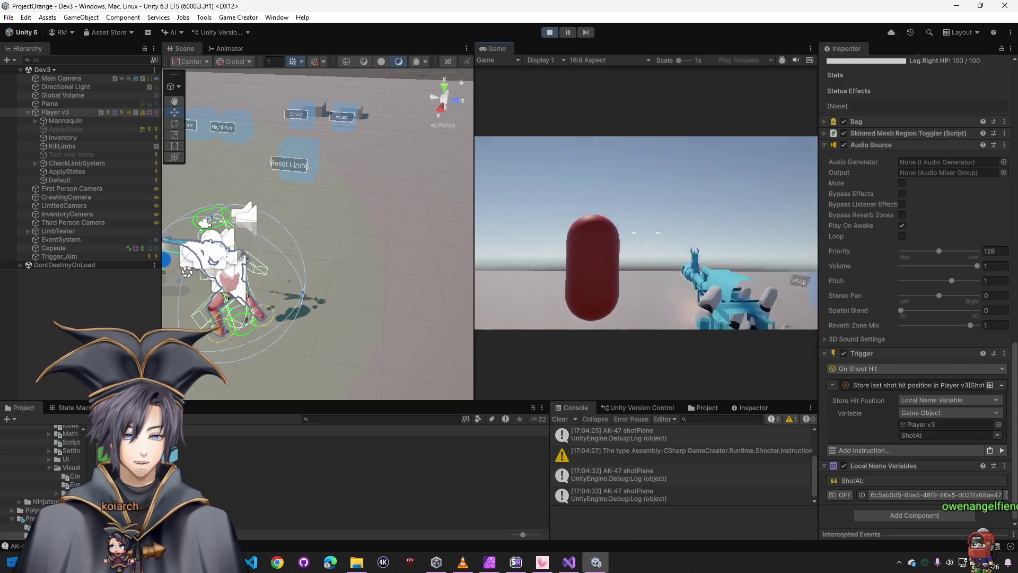
pyautogui.click(645, 233)
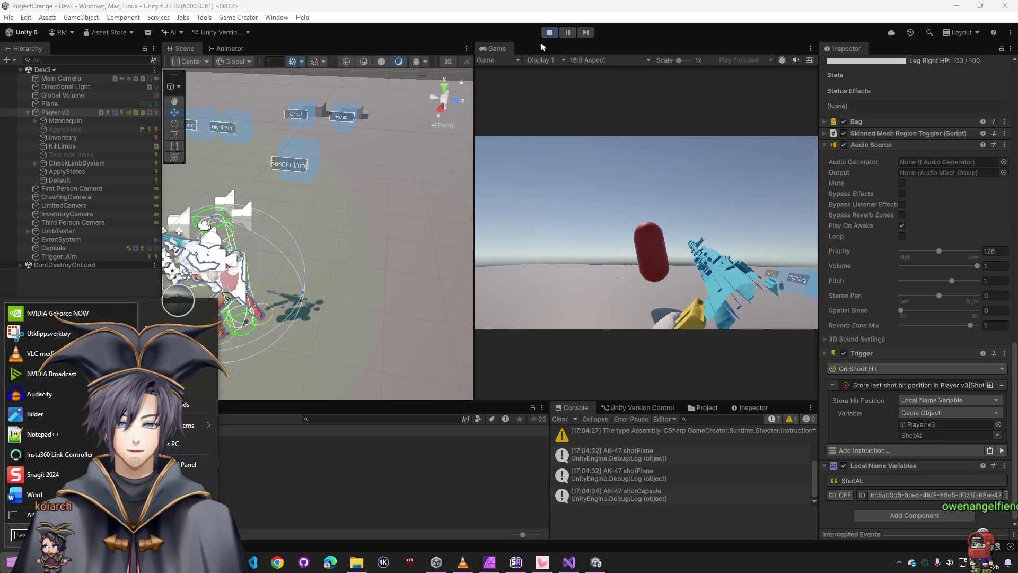
pyautogui.hotkey('ctrl', 'p')
pyautogui.rightClick(59, 112)
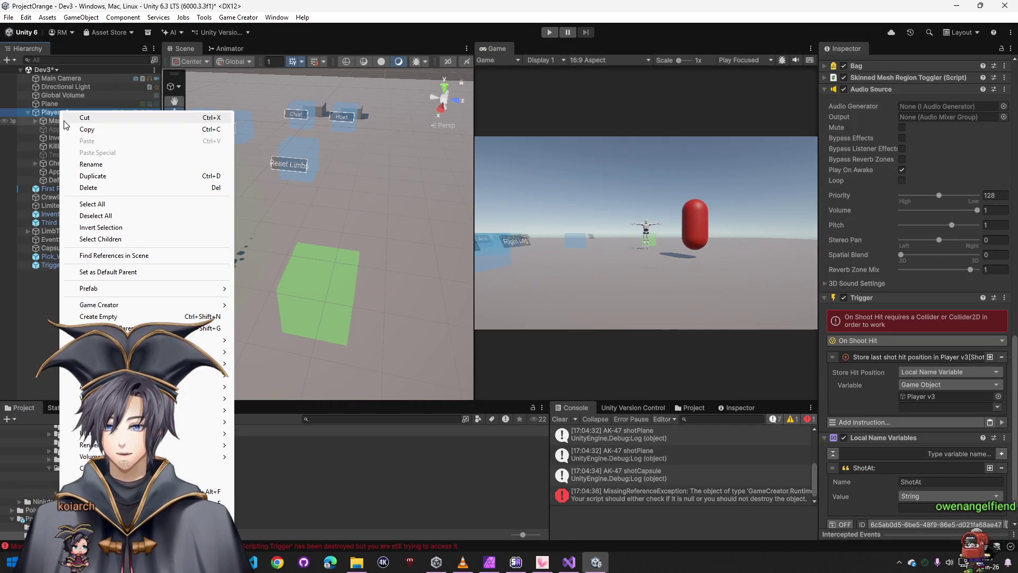
# - Duplicate Player v3, then remove and restore the copy's Trigger component
pyautogui.click(118, 175)
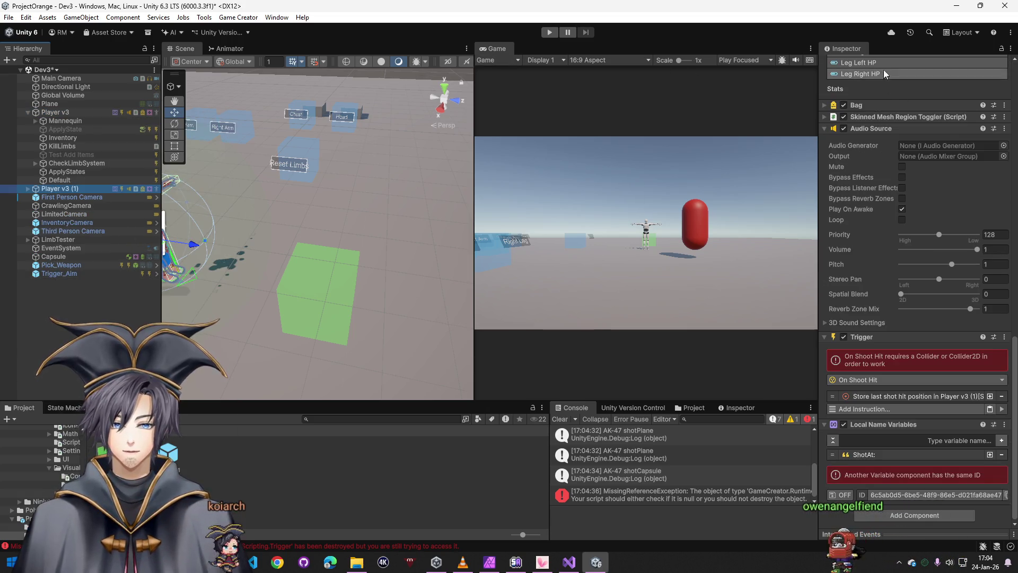
pyautogui.rightClick(875, 339)
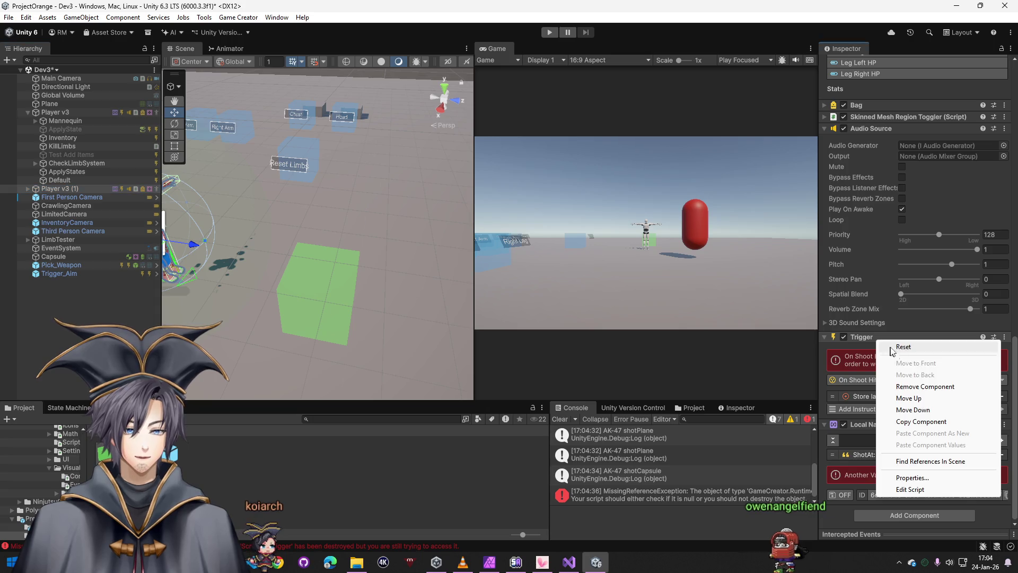
pyautogui.click(923, 380)
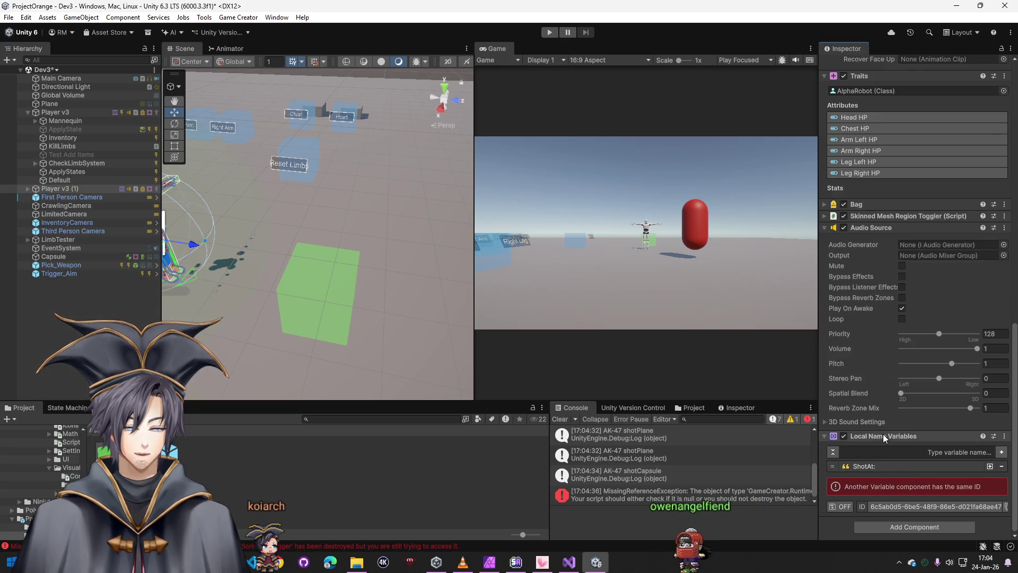
pyautogui.hotkey('ctrl', 'z')
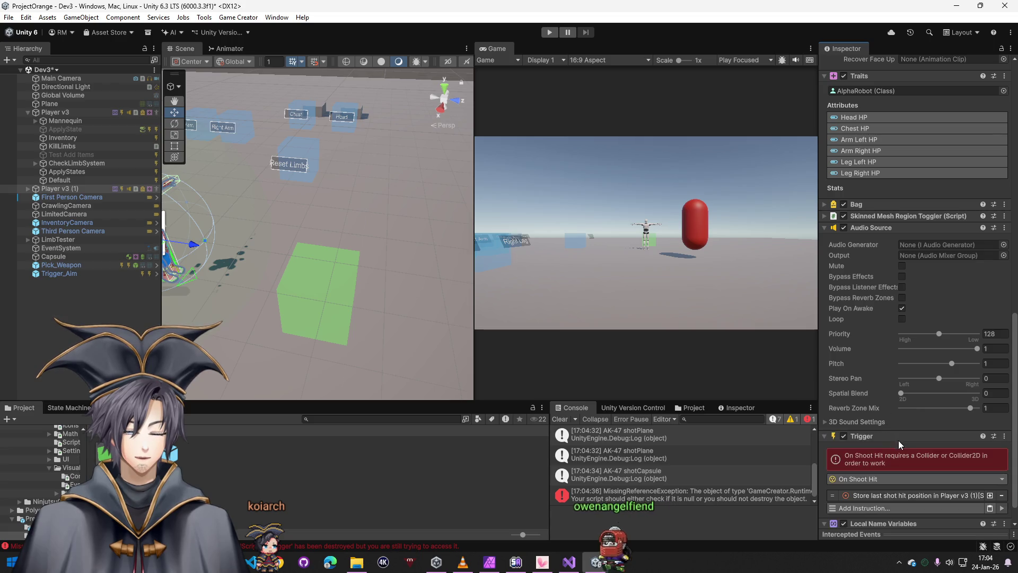
pyautogui.scroll(15, 901, 446)
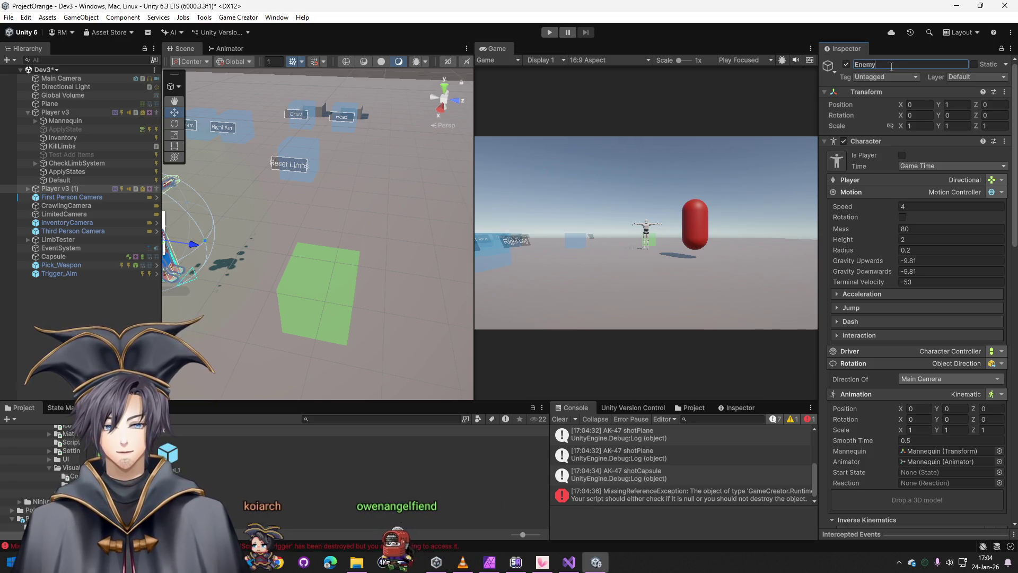
# - Set the Enemy's Character rotation to Look at Target, aimed at the Player, and start Play mode
pyautogui.scroll(-10, 912, 376)
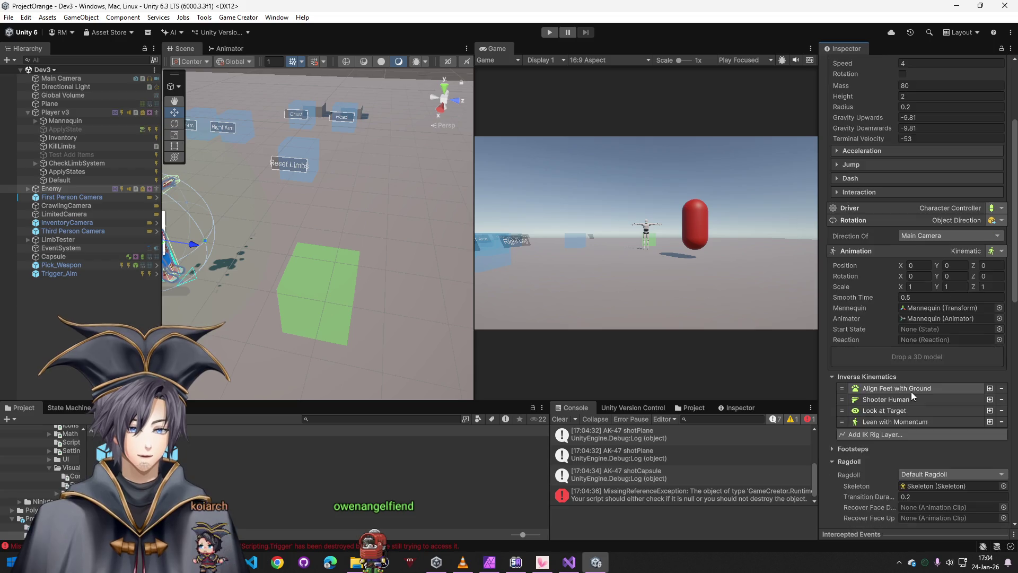
pyautogui.scroll(7, 904, 432)
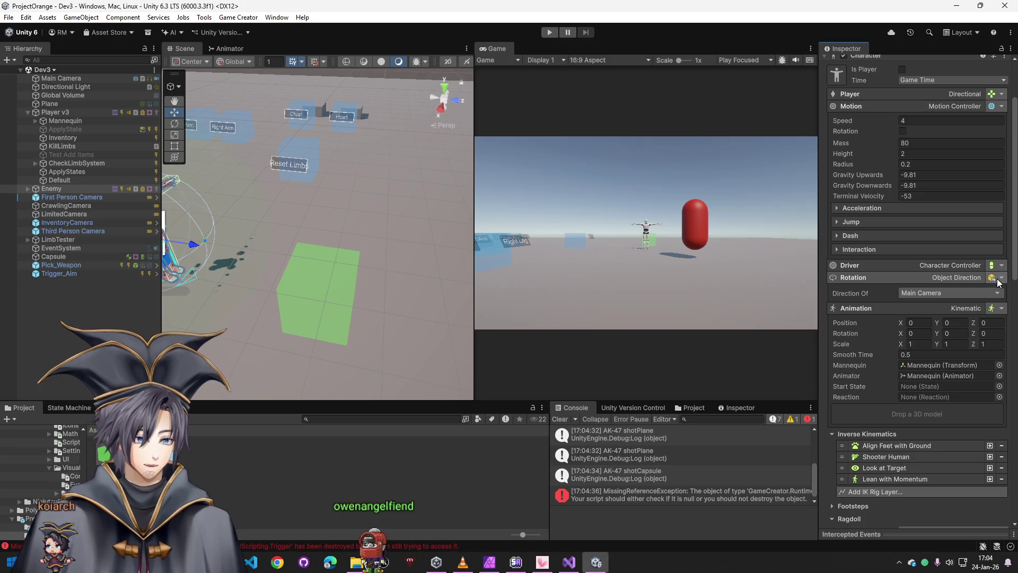
pyautogui.click(992, 278)
pyautogui.write('look')
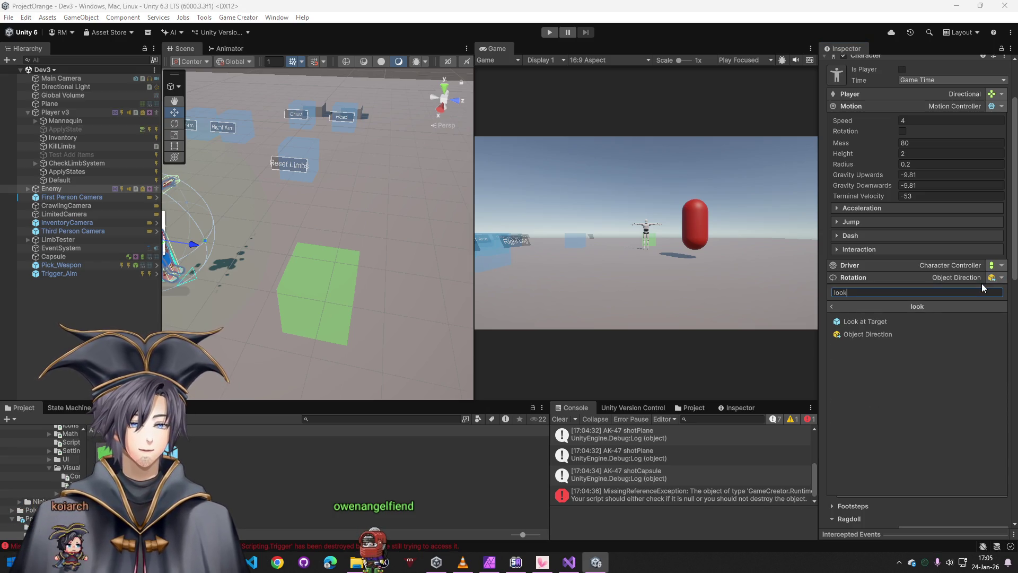
pyautogui.click(926, 321)
pyautogui.click(549, 32)
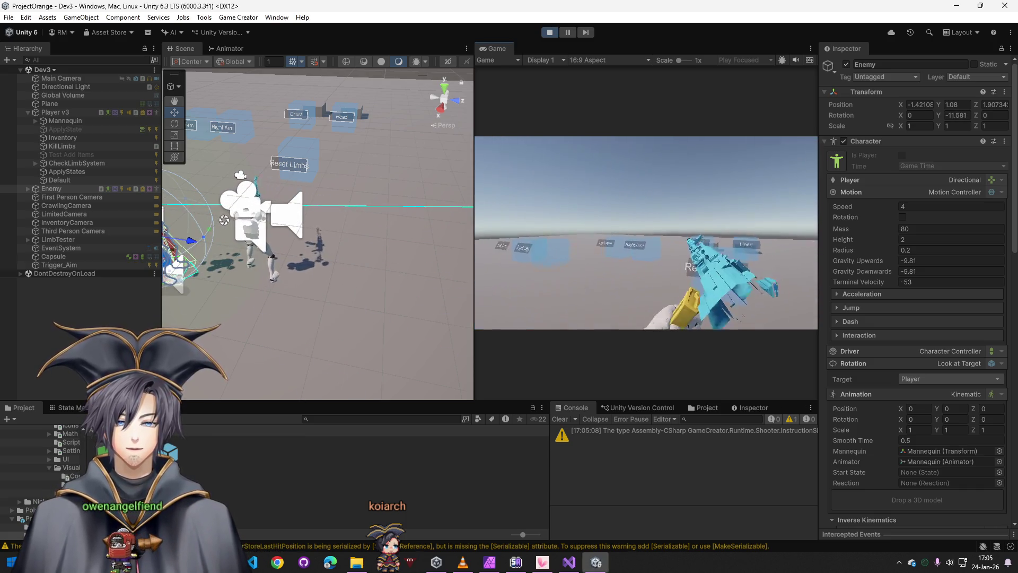
# - Walk up to the Enemy mannequin and shoot it with the AK-47, then return to the editor
pyautogui.press('w')
pyautogui.press('w')
pyautogui.click(645, 233)
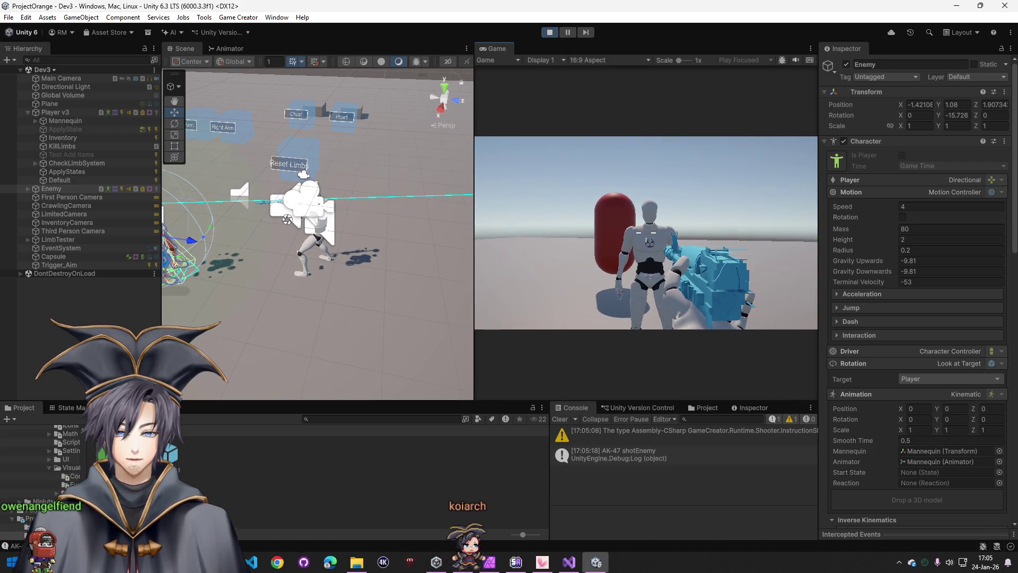
pyautogui.press('super')
pyautogui.scroll(-6, 953, 389)
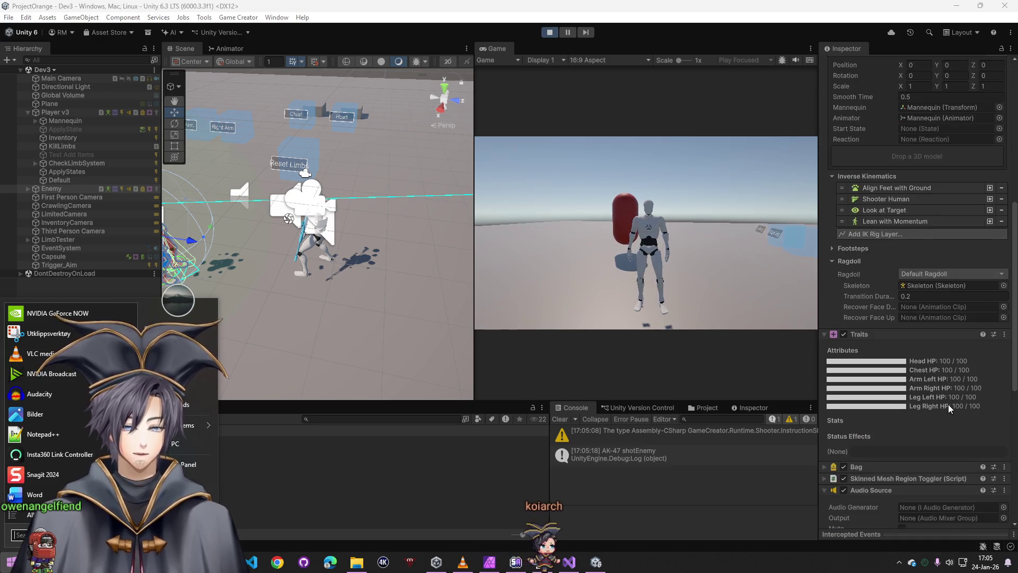
pyautogui.scroll(-10, 947, 407)
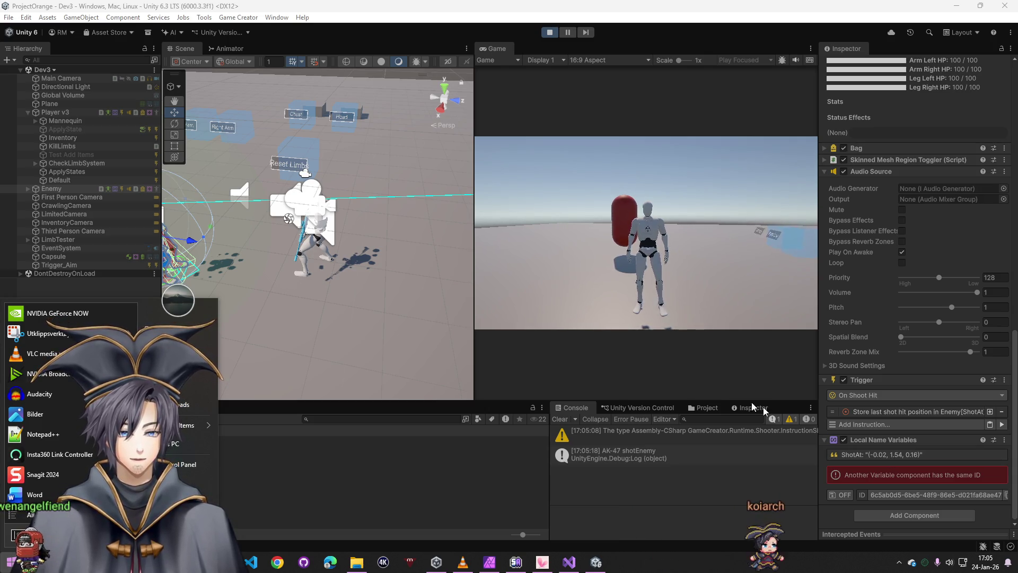
# - Check the store-hit instruction on Player v3 and the Enemy's ShotAt value (-0.02, 1.54, 0.16)
pyautogui.click(53, 109)
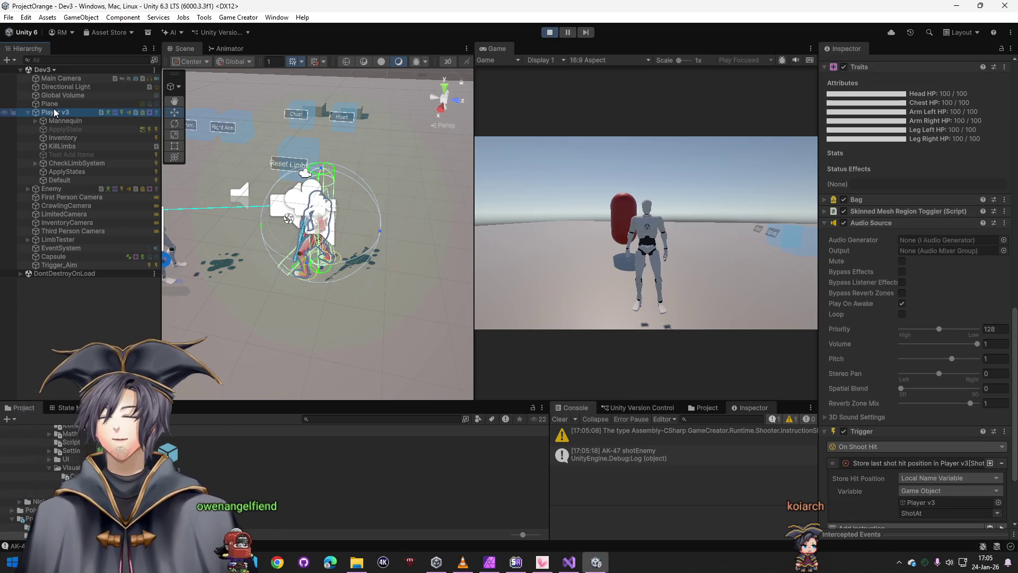
pyautogui.click(870, 359)
pyautogui.click(51, 188)
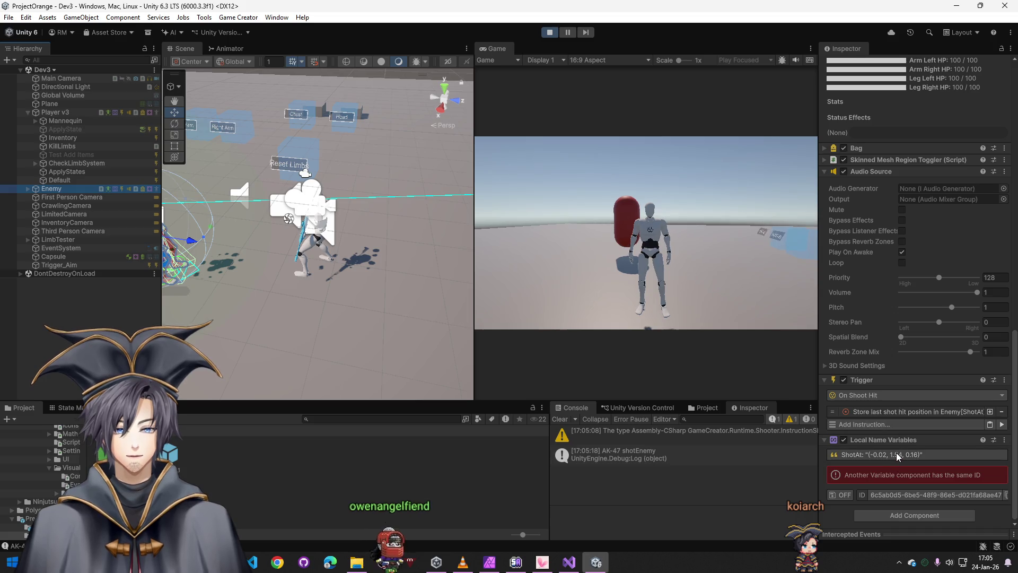
pyautogui.click(896, 453)
pyautogui.click(896, 454)
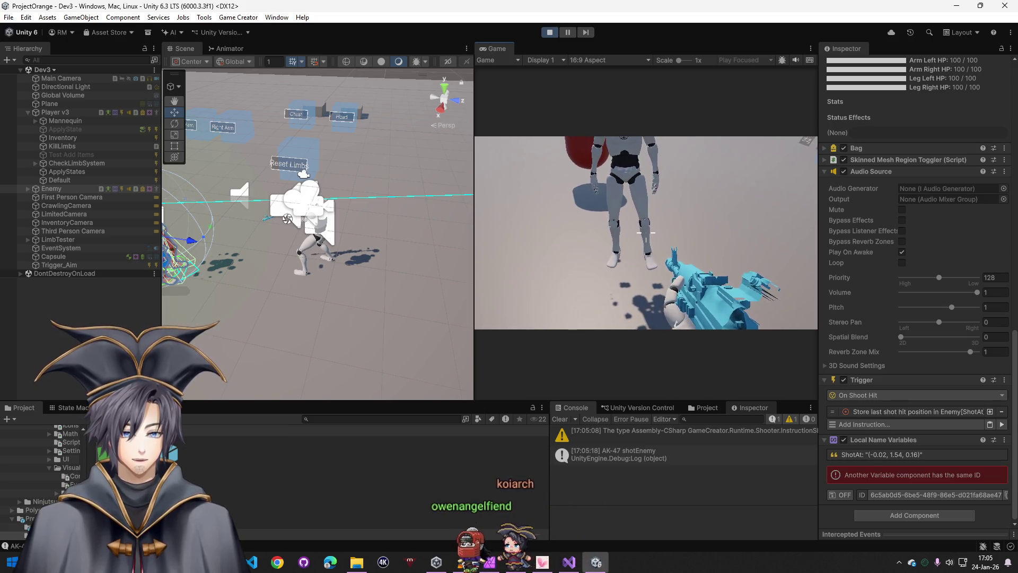
# - Fire repeated AK-47 shots at the enemy's body, legs and the floor
pyautogui.click(645, 232)
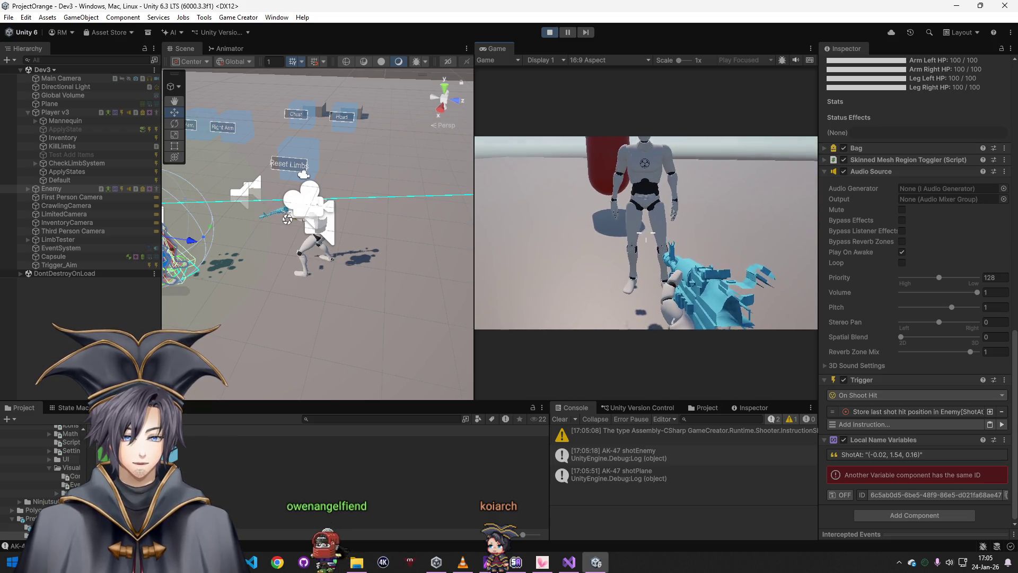
pyautogui.click(646, 232)
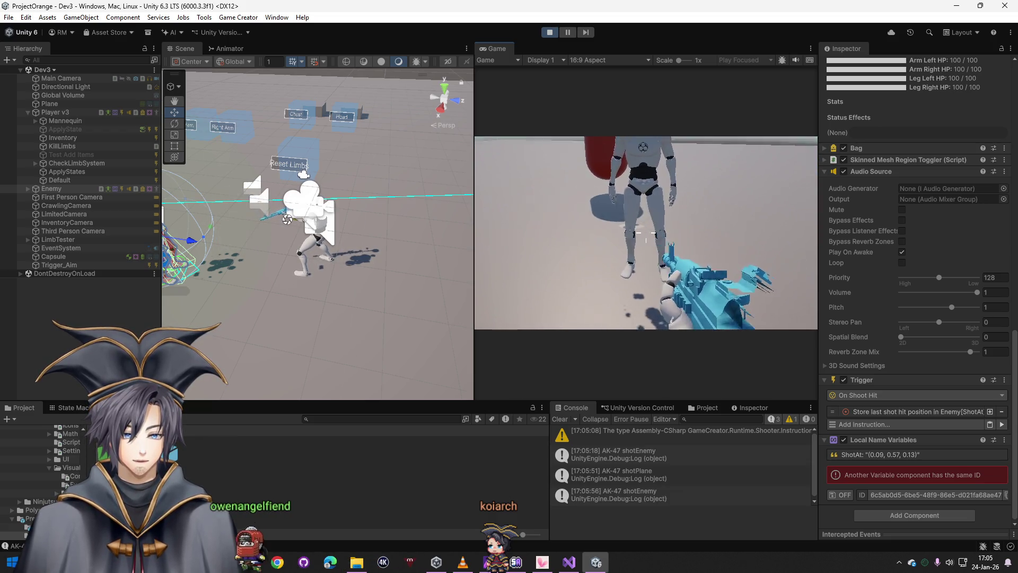
pyautogui.click(646, 233)
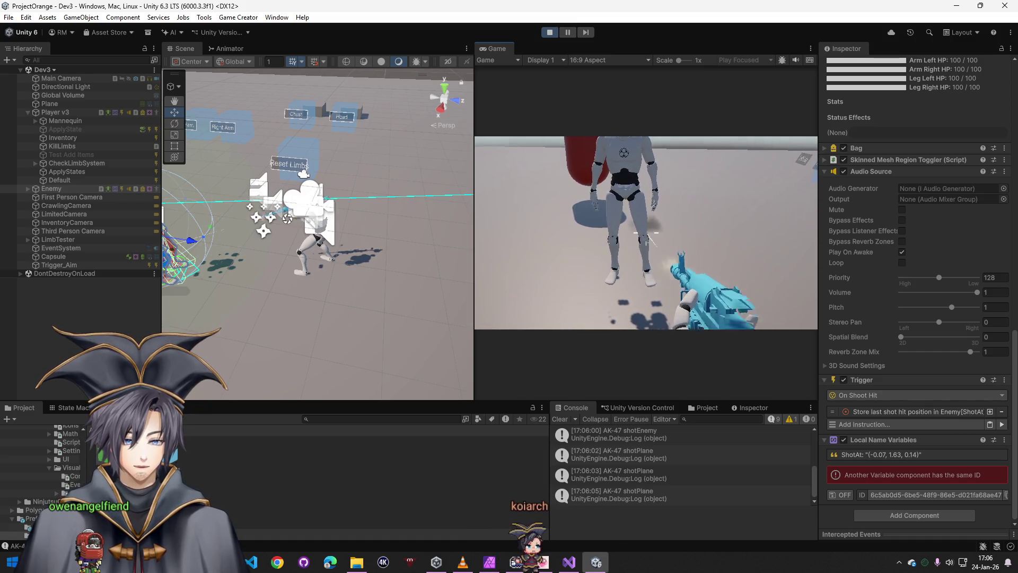
pyautogui.click(646, 233)
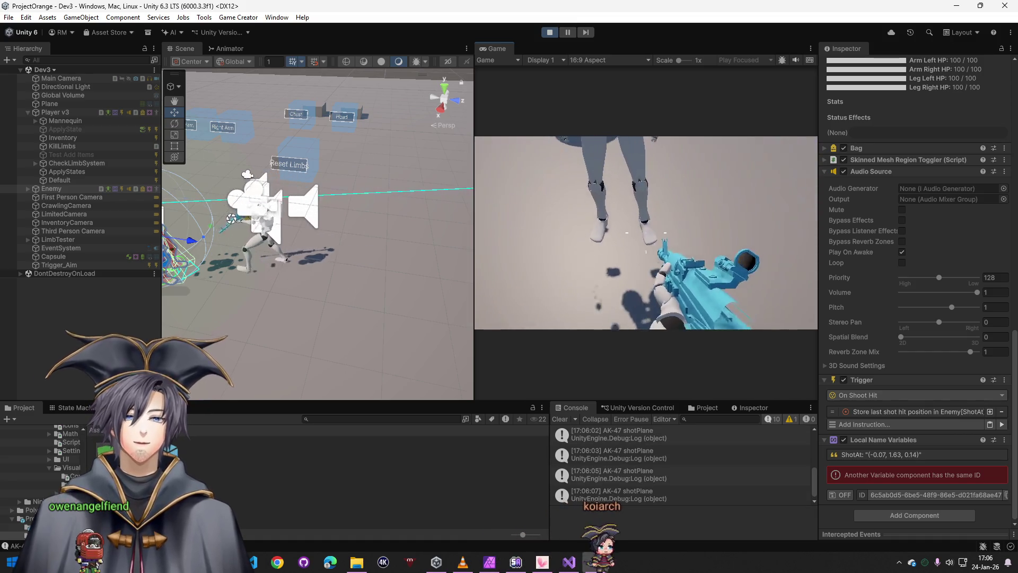
pyautogui.click(646, 233)
pyautogui.click(646, 232)
pyautogui.click(645, 232)
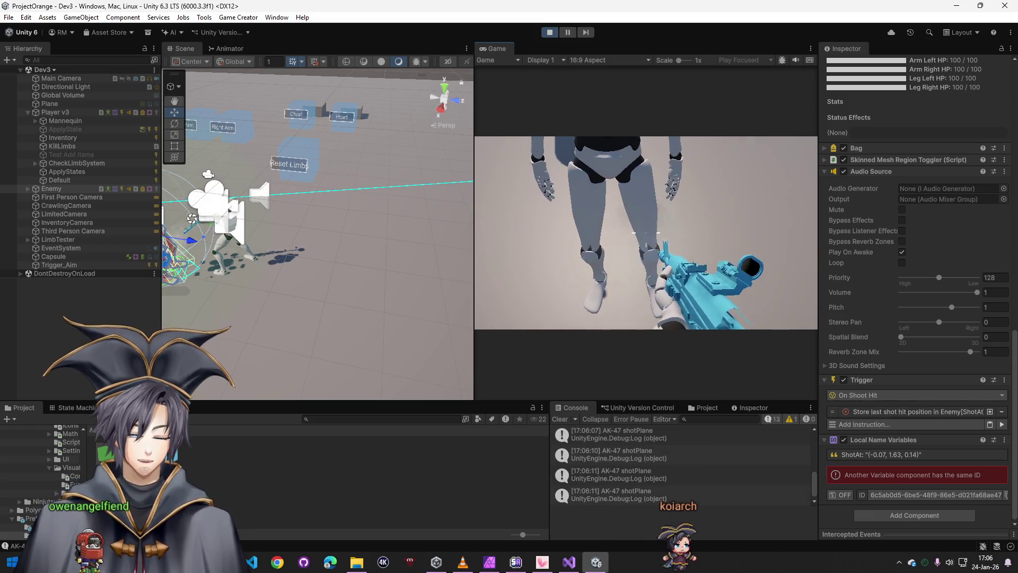
pyautogui.click(645, 232)
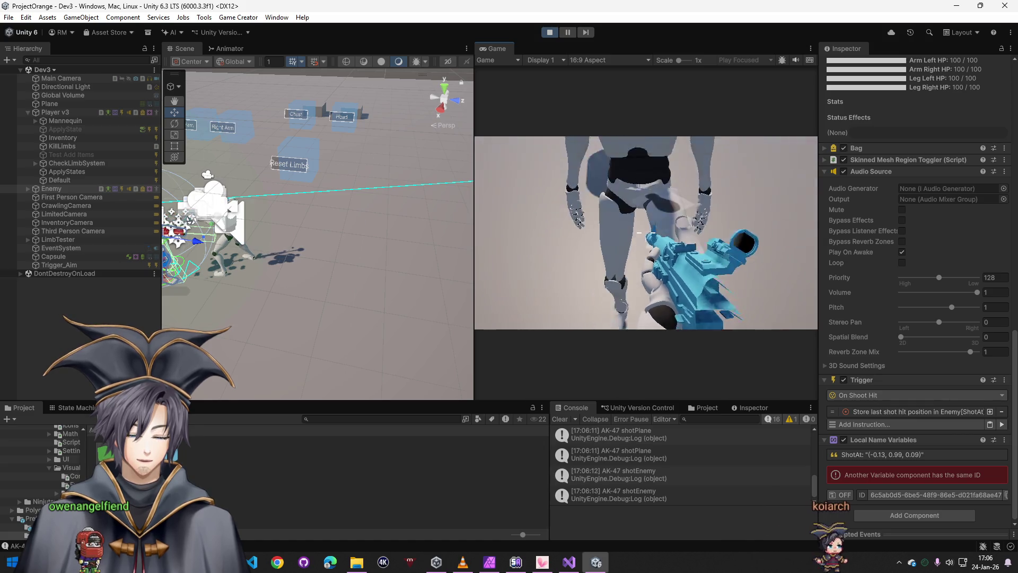
pyautogui.click(646, 232)
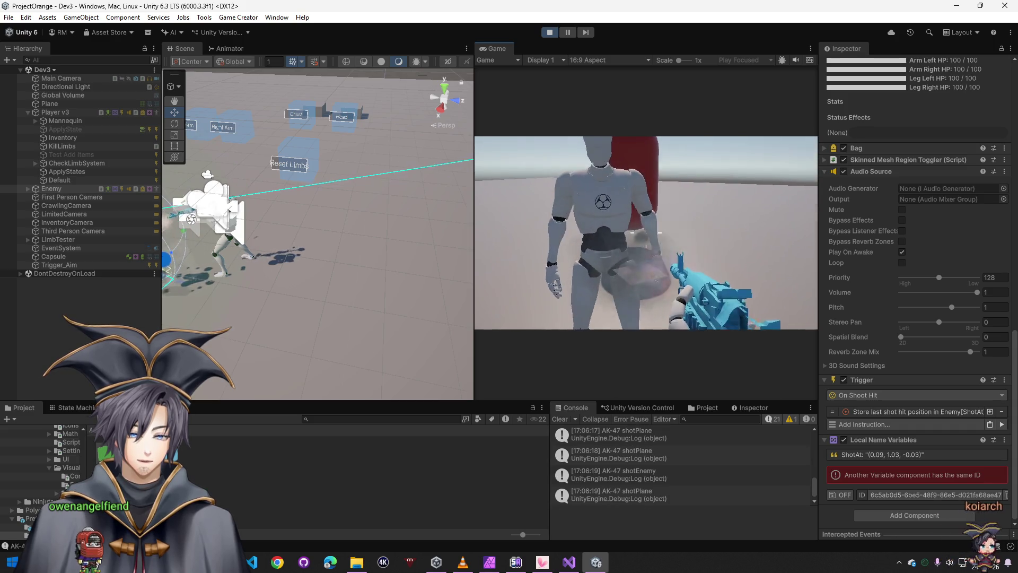
pyautogui.click(646, 232)
pyautogui.click(646, 233)
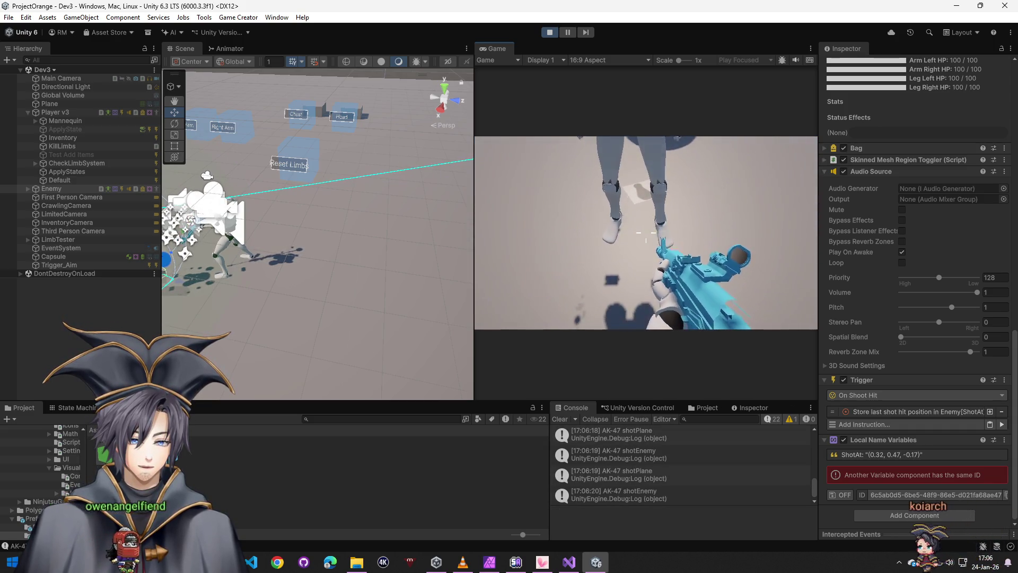
pyautogui.click(646, 233)
pyautogui.click(646, 232)
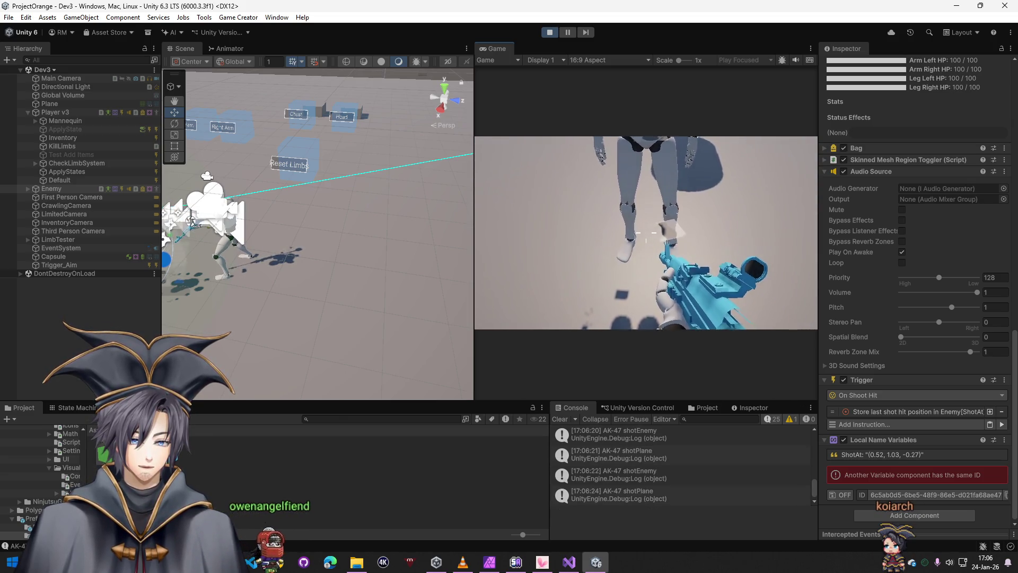
pyautogui.click(645, 232)
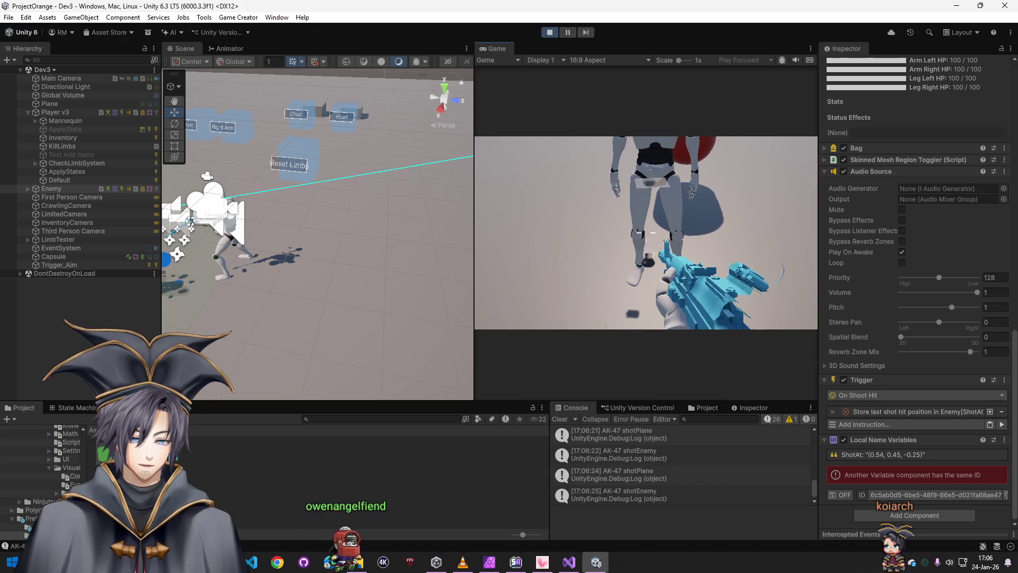
pyautogui.click(645, 233)
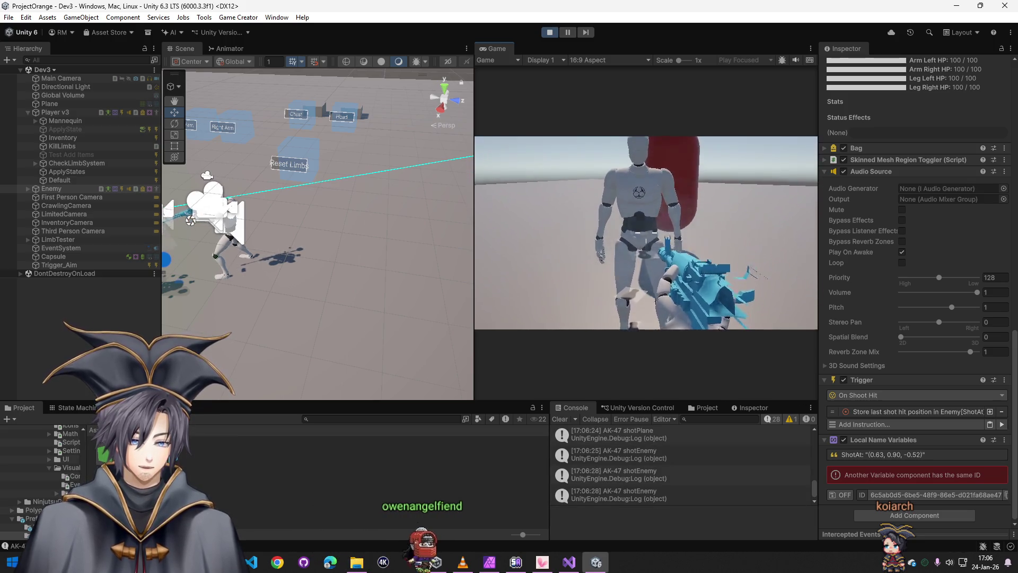
pyautogui.click(645, 232)
pyautogui.click(646, 232)
pyautogui.click(646, 232)
# - Move back and forth near the enemy while firing more shots at it and the ground
pyautogui.press('s')
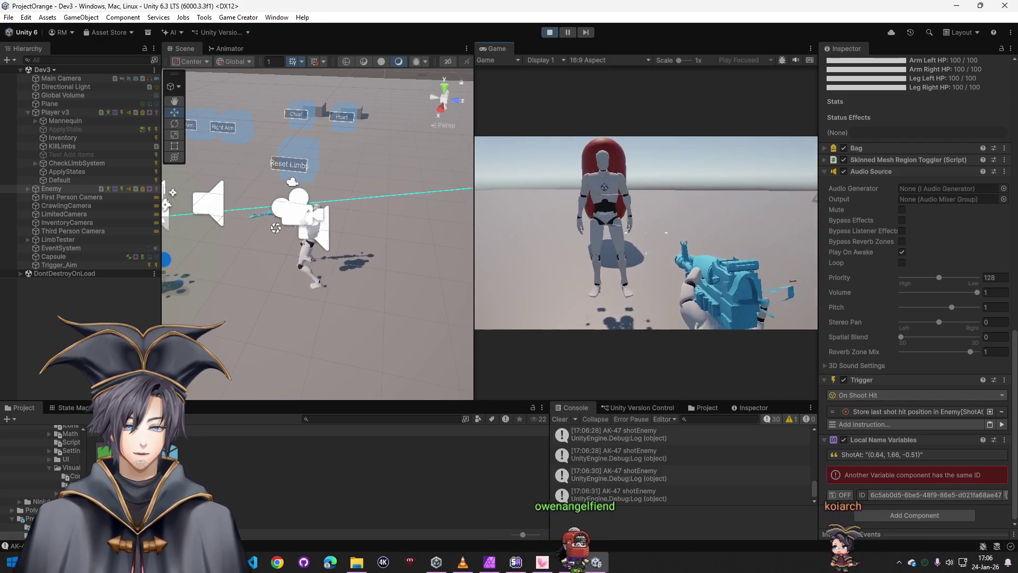
pyautogui.press('w')
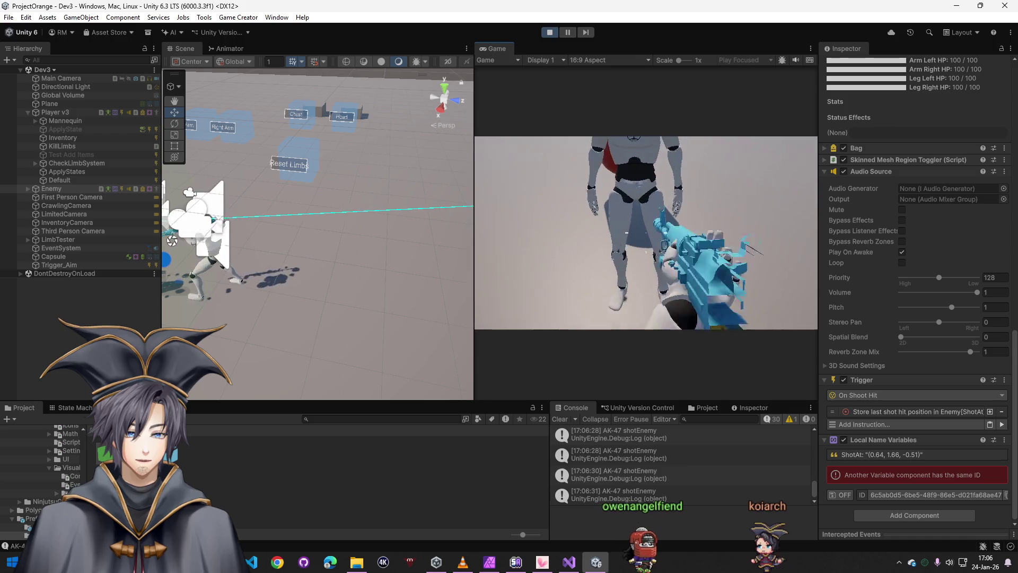
pyautogui.click(645, 232)
pyautogui.click(646, 232)
pyautogui.press('s')
pyautogui.click(646, 233)
pyautogui.click(645, 232)
pyautogui.click(635, 232)
pyautogui.press('s')
pyautogui.click(635, 232)
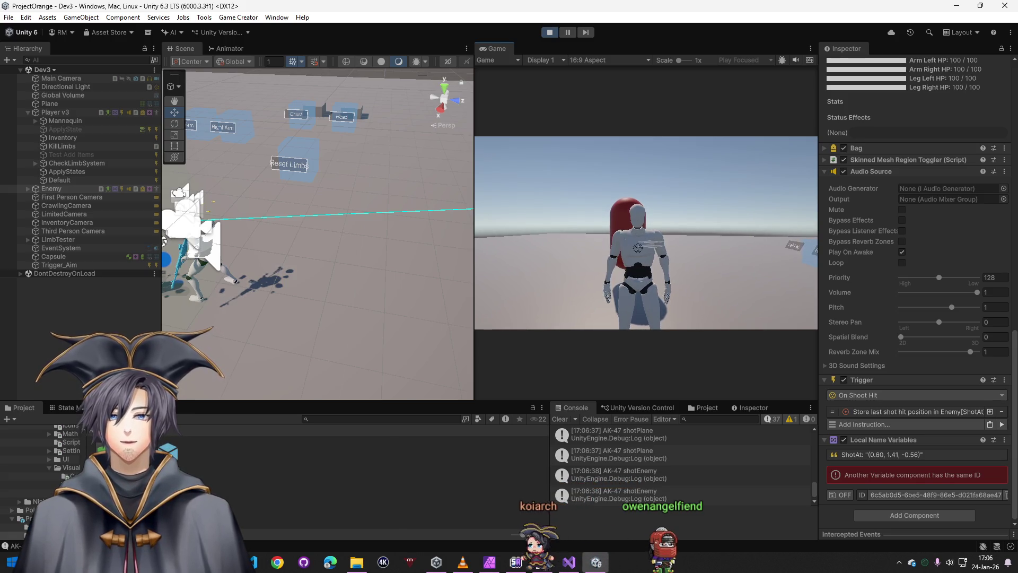
pyautogui.press('w')
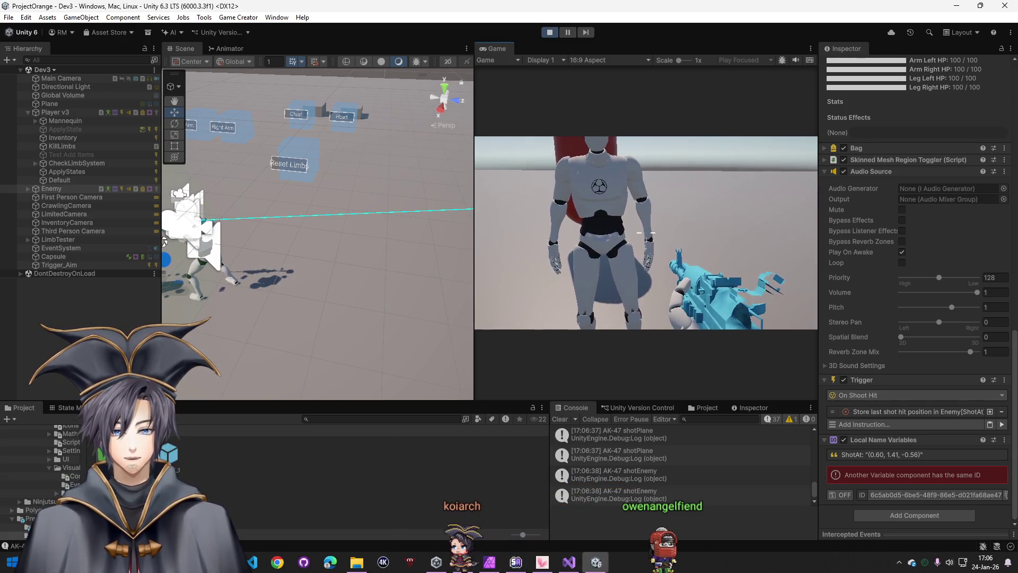
pyautogui.click(646, 232)
pyautogui.click(646, 232)
pyautogui.click(646, 232)
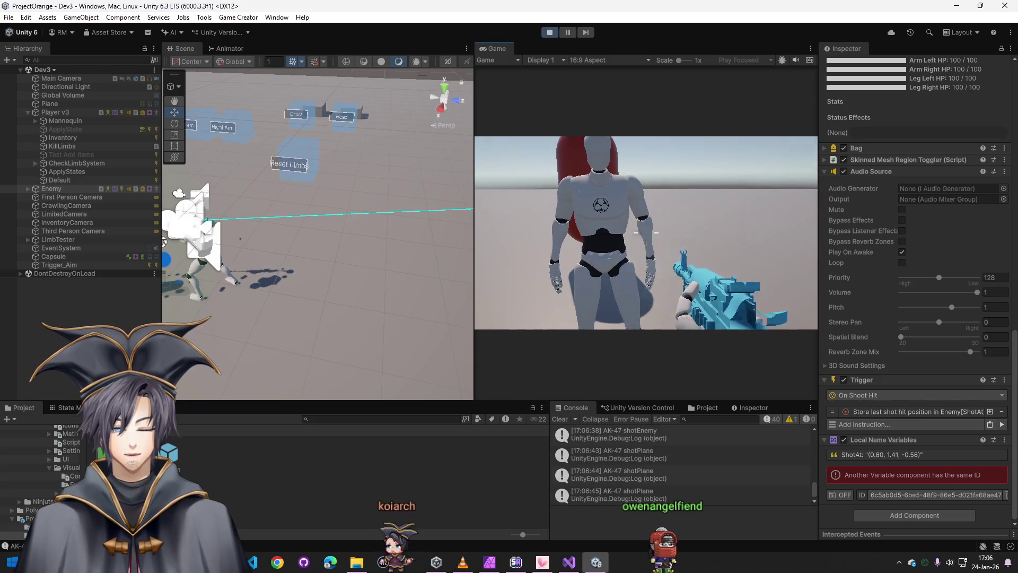
pyautogui.click(646, 232)
pyautogui.click(646, 233)
pyautogui.click(660, 232)
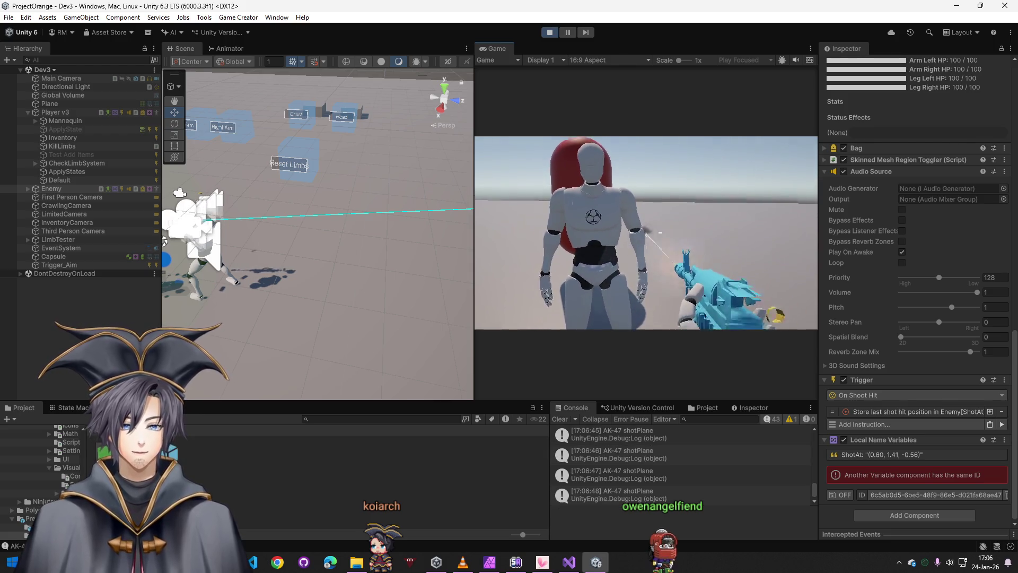
pyautogui.click(645, 232)
pyautogui.click(645, 232)
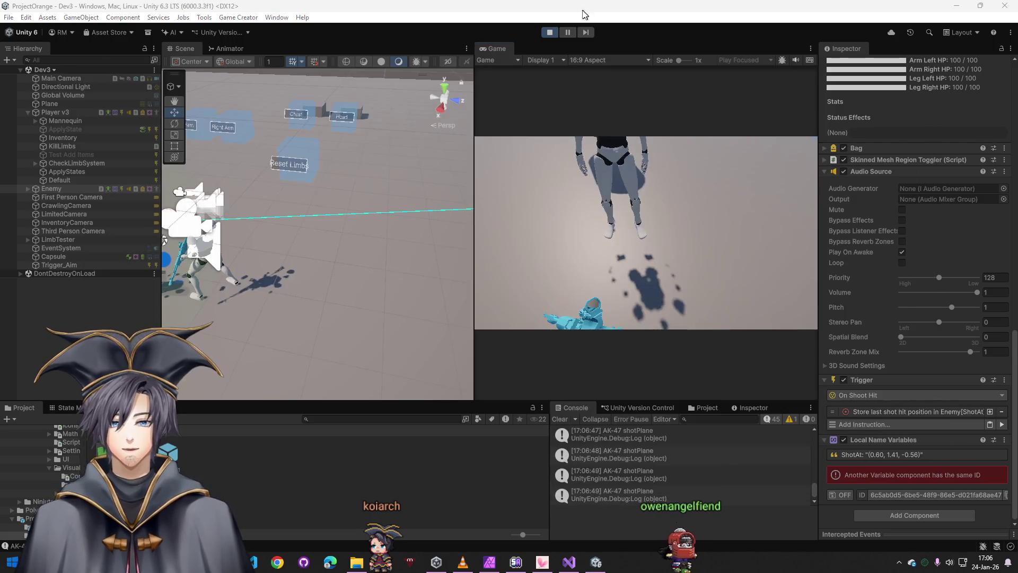
# - Stop the play-test and remove the Trigger component from the player
pyautogui.click(549, 32)
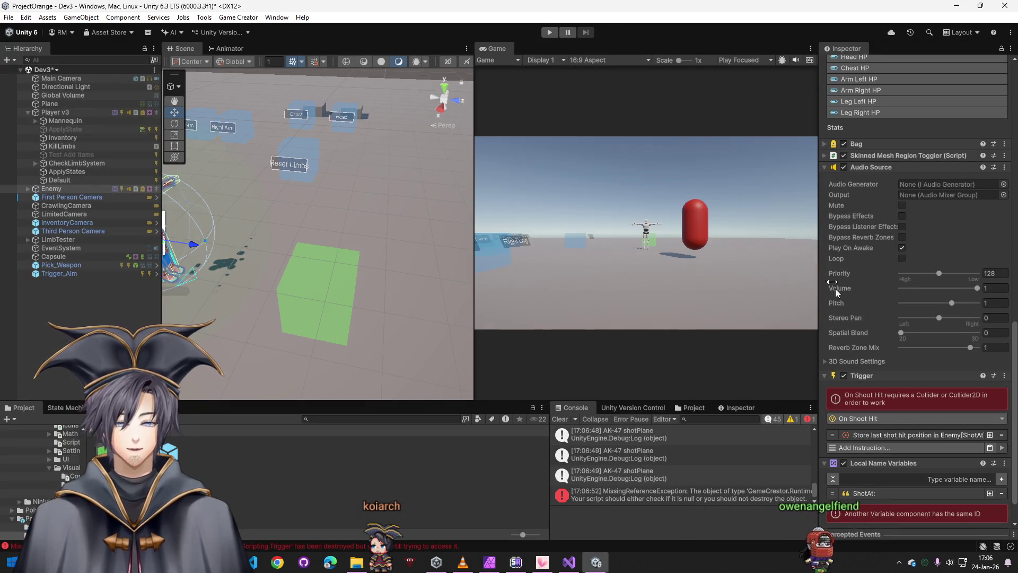
pyautogui.rightClick(891, 377)
pyautogui.click(882, 386)
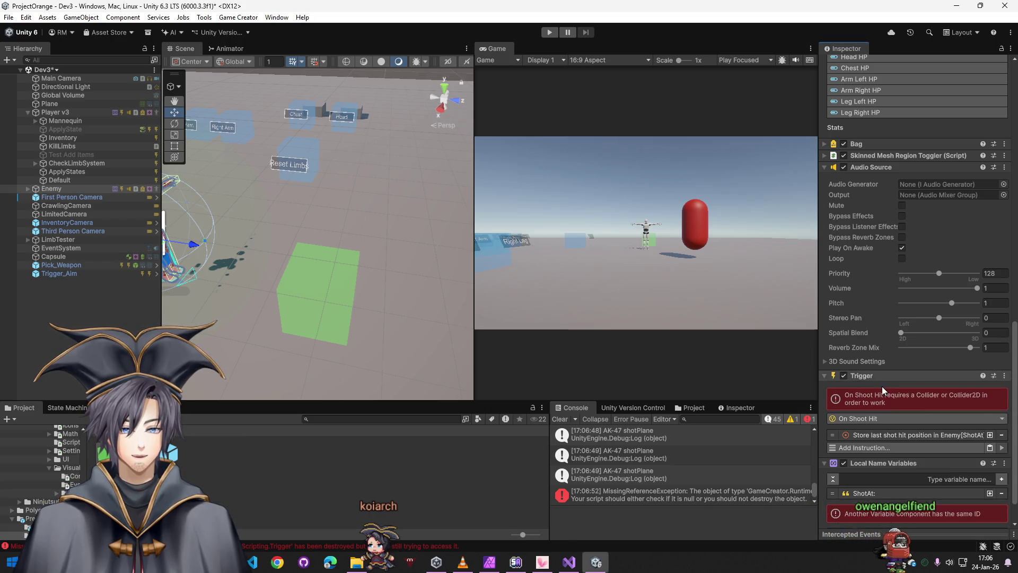
# - Remove the Trigger and Local Name Variables components from Player v3
pyautogui.rightClick(896, 438)
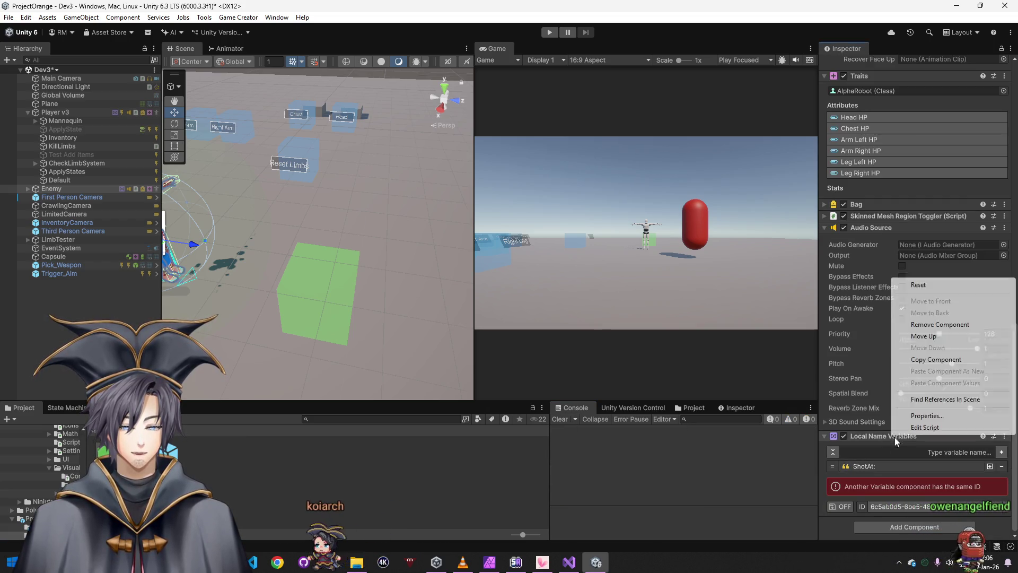
pyautogui.click(939, 324)
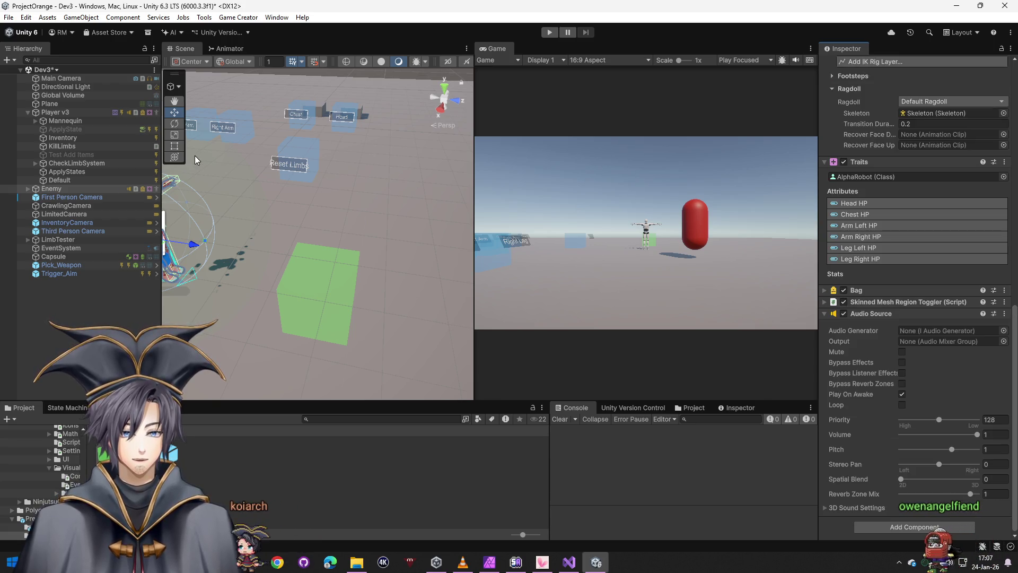
pyautogui.click(66, 113)
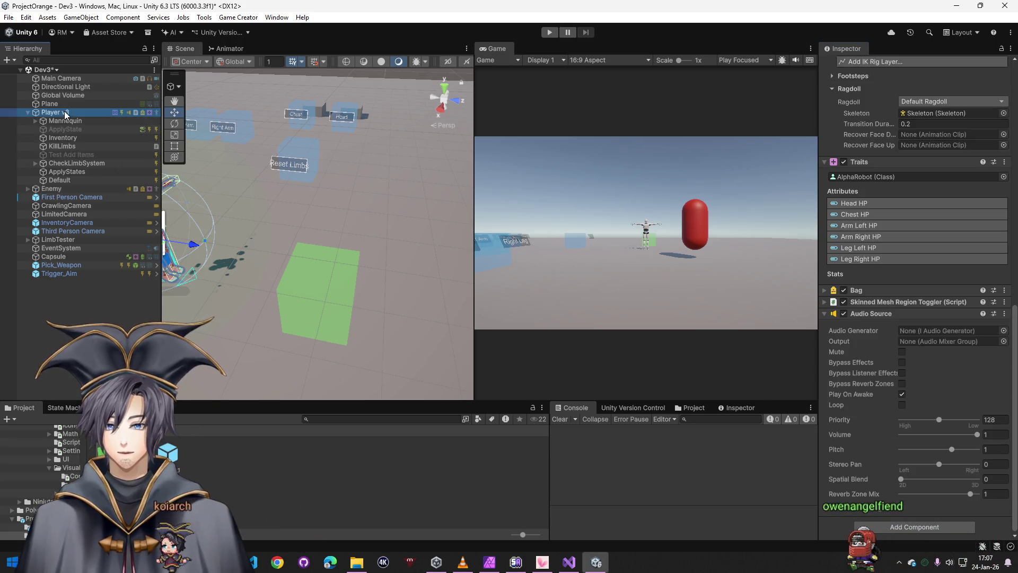
pyautogui.hotkey('ctrl', 'z')
pyautogui.scroll(-3, 902, 413)
pyautogui.rightClick(868, 355)
pyautogui.click(914, 401)
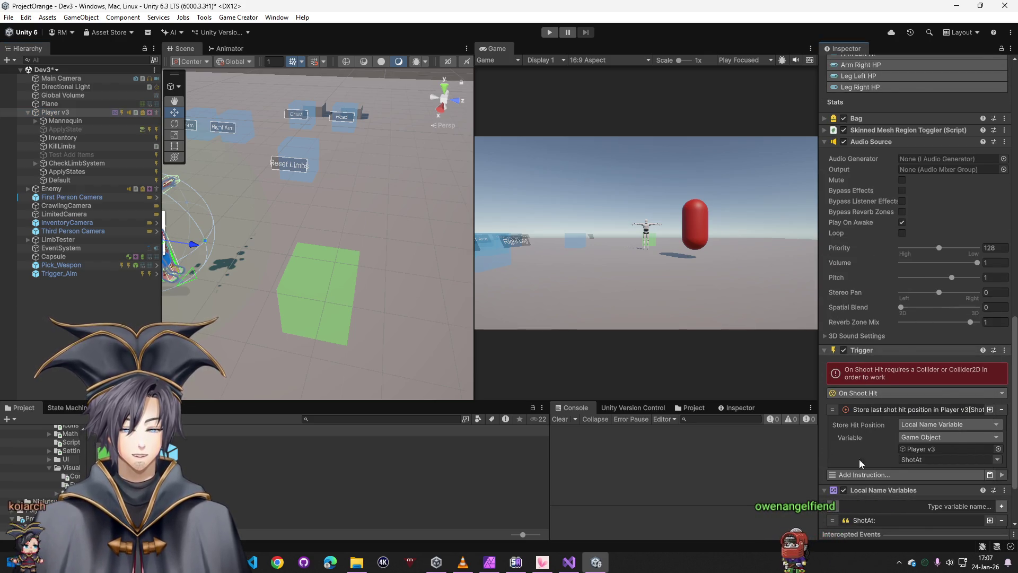
pyautogui.rightClick(872, 420)
pyautogui.click(926, 307)
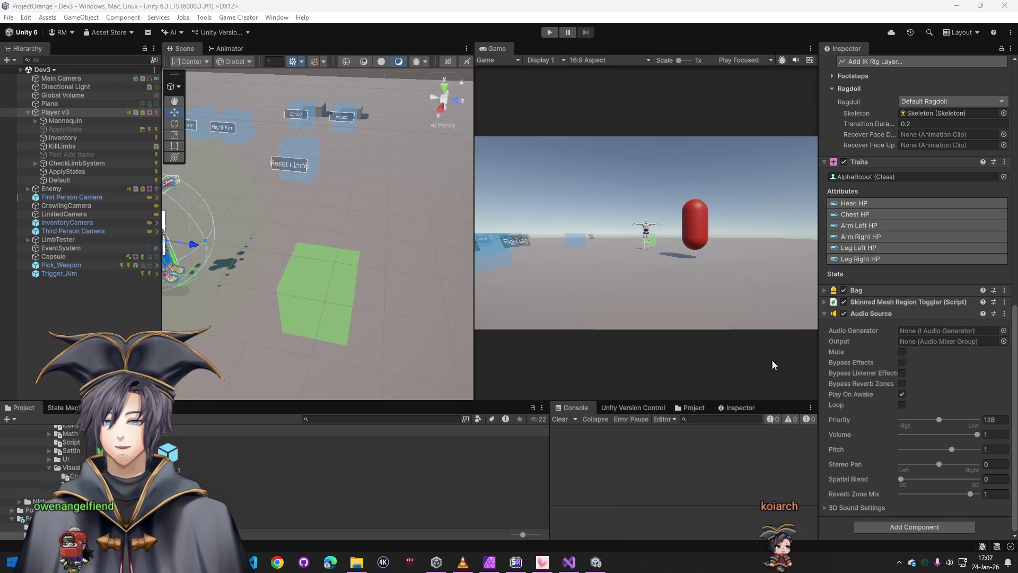
# - Remove the Audio Source component from Player v3 and save the Dev3 scene
pyautogui.rightClick(876, 314)
pyautogui.click(907, 361)
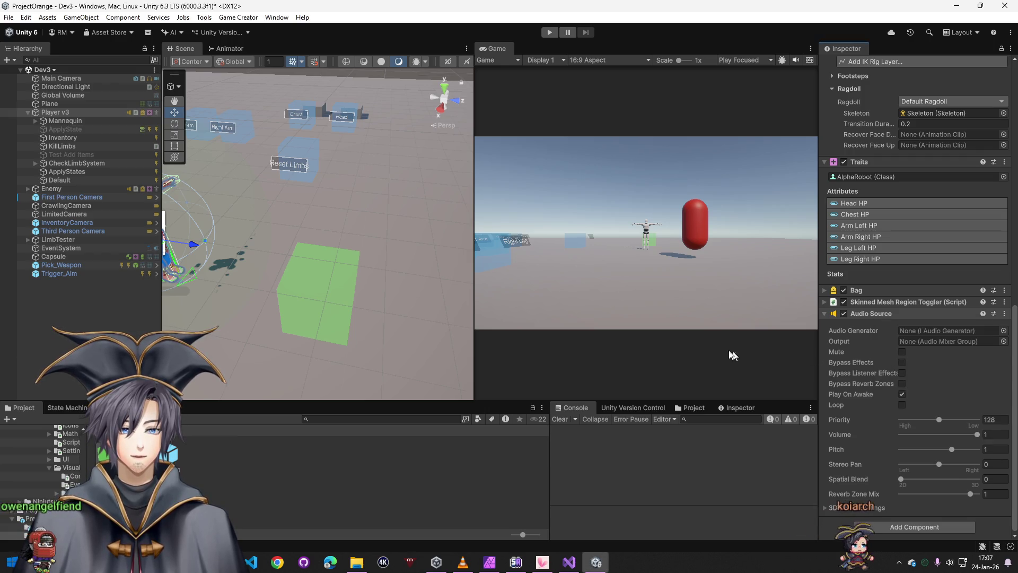
pyautogui.hotkey('ctrl', 's')
pyautogui.click(90, 194)
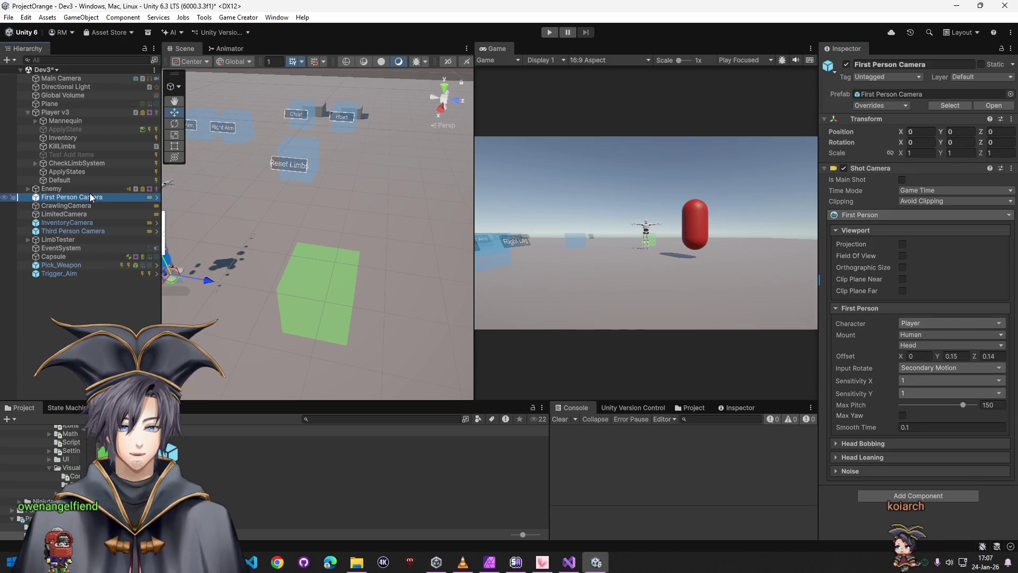
pyautogui.click(65, 319)
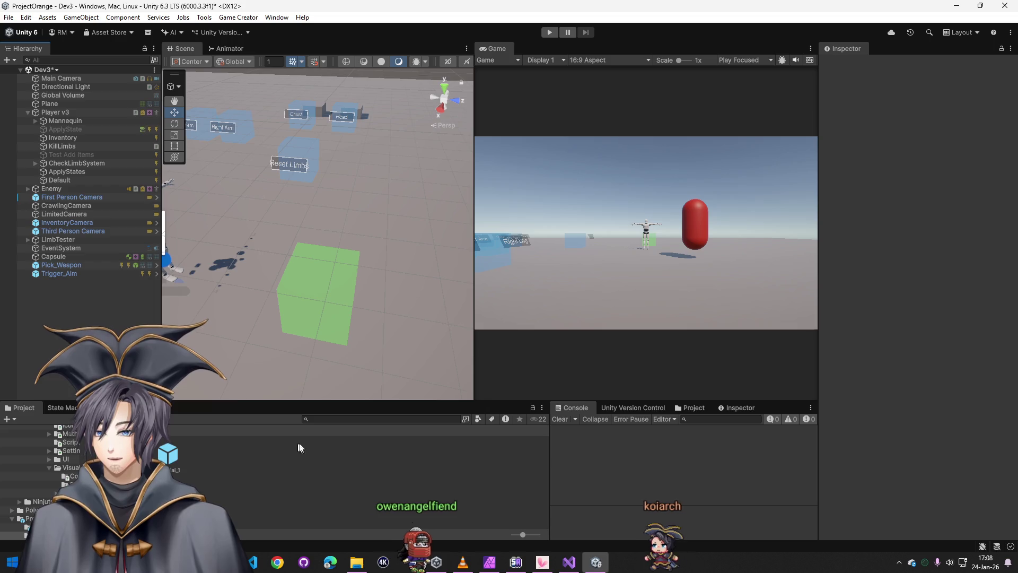
pyautogui.hotkey('alt', 'Tab')
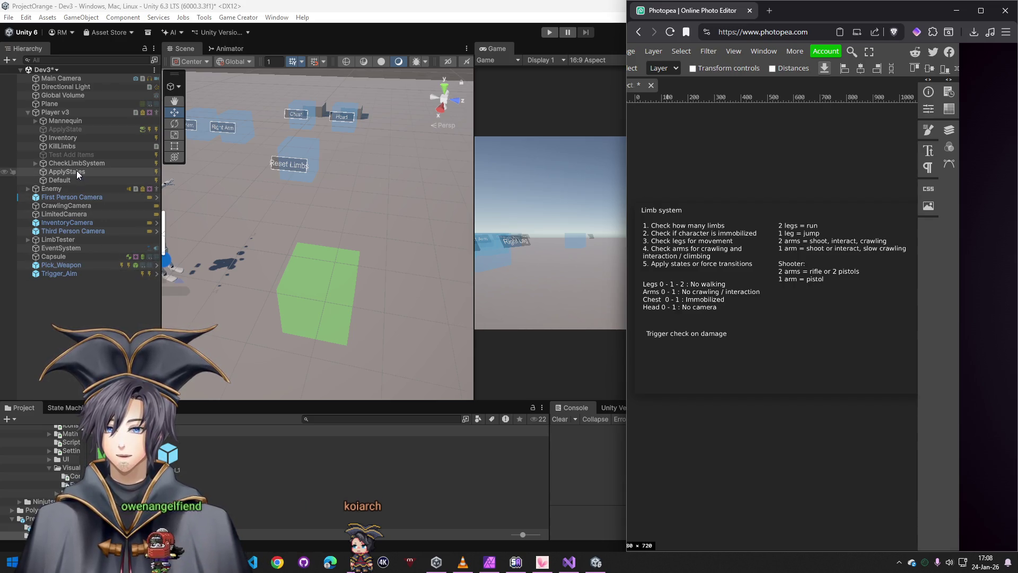
pyautogui.click(91, 312)
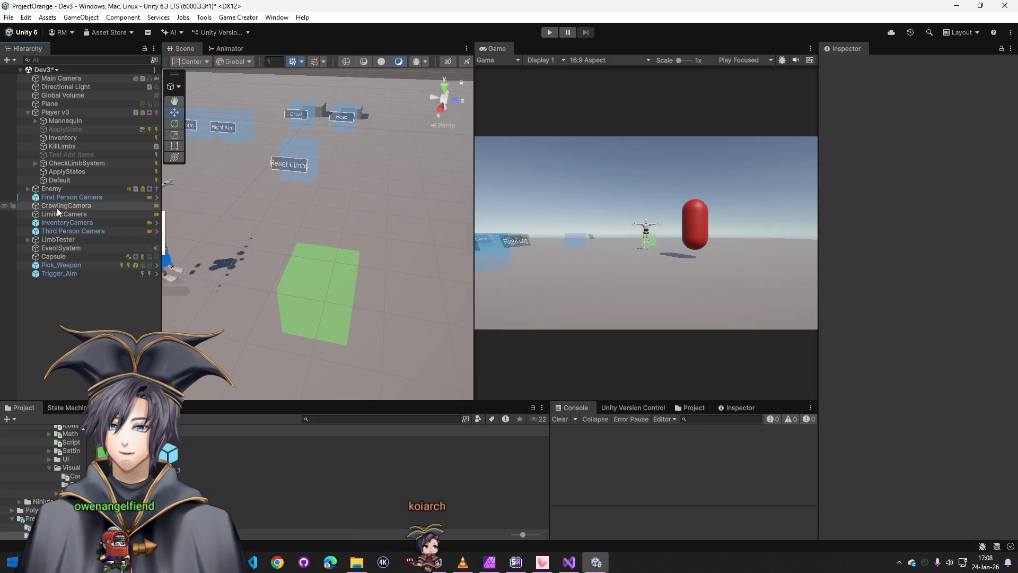
# - Make Pick_Weapon's Equip instruction equip TestPistol instead of AK_Weapon
pyautogui.click(65, 266)
pyautogui.scroll(-5, 873, 408)
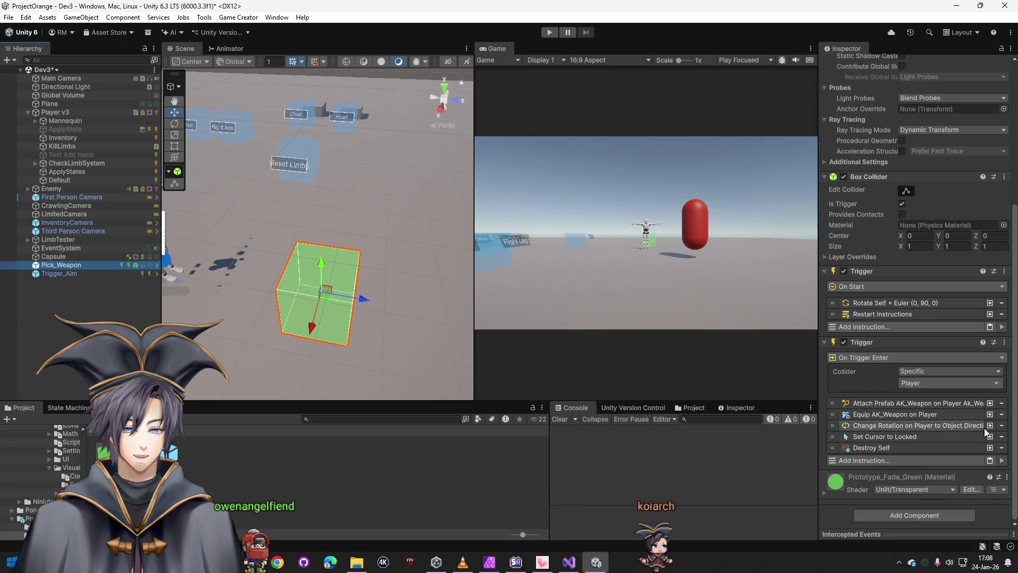
pyautogui.click(891, 415)
pyautogui.click(998, 453)
pyautogui.write('est')
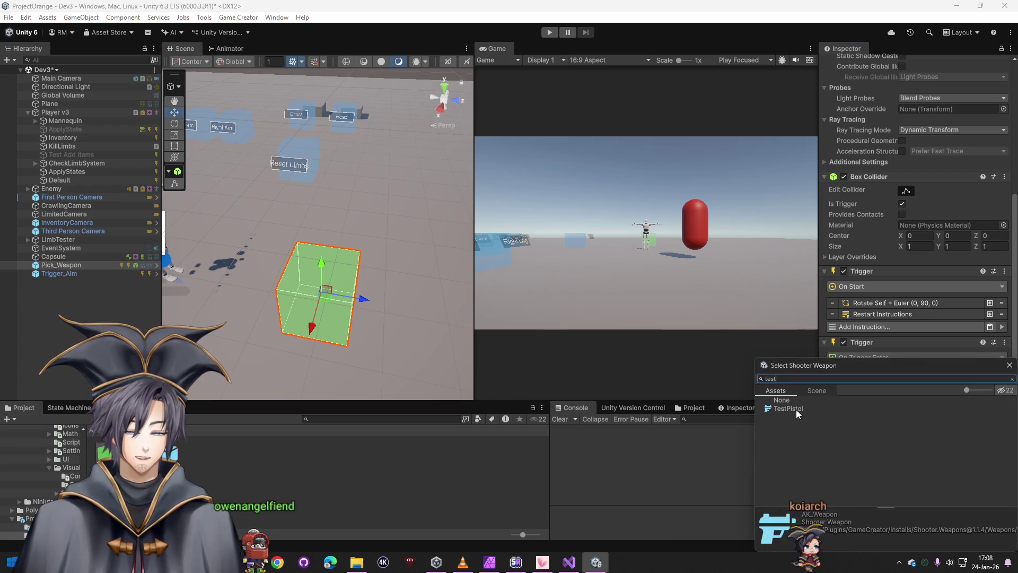
pyautogui.doubleClick(794, 409)
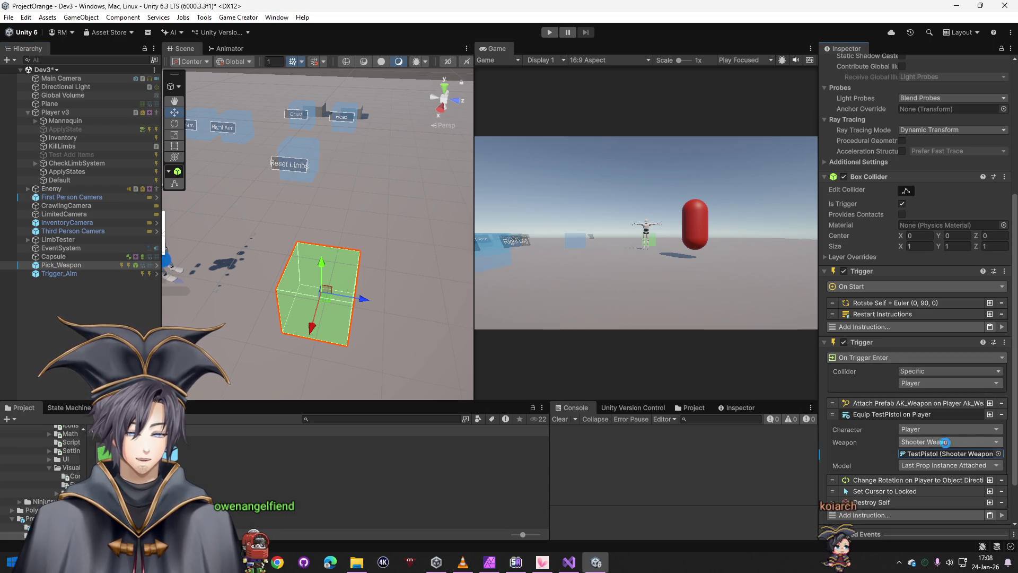
# - Set the Attach Prefab instruction's prop to Pistol_Weapon
pyautogui.click(936, 403)
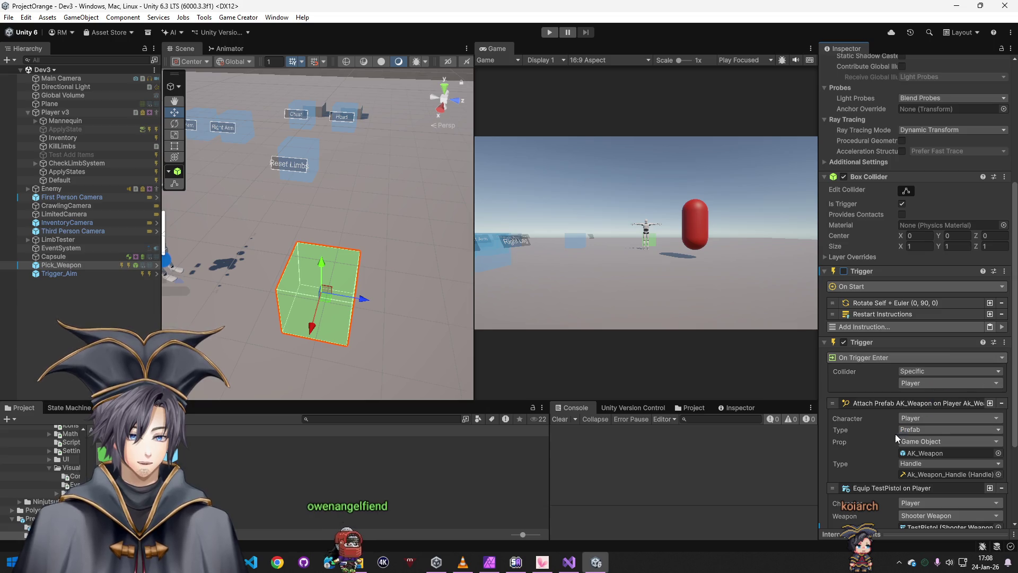
pyautogui.scroll(-3, 963, 375)
pyautogui.click(997, 367)
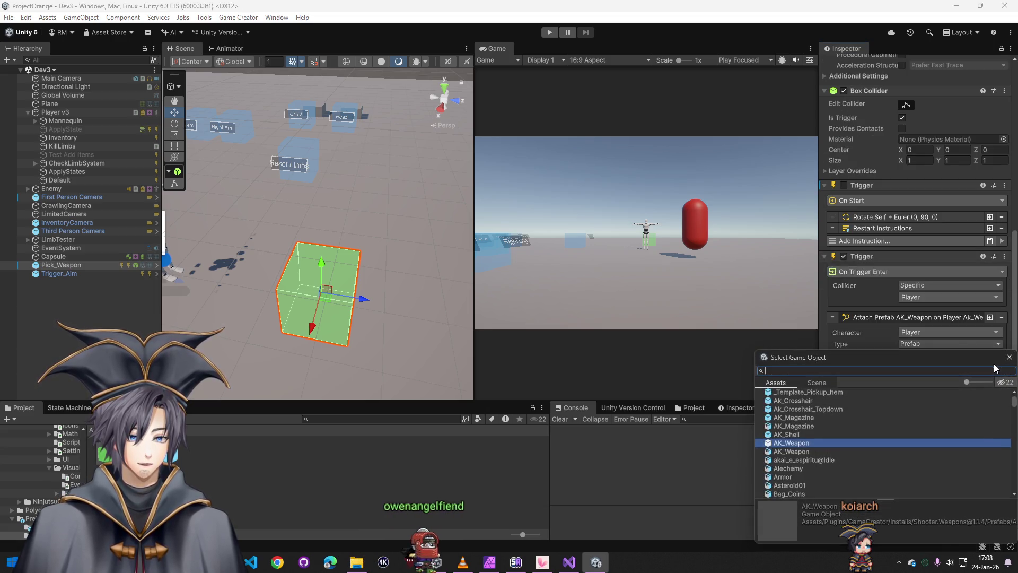
pyautogui.write('pistol')
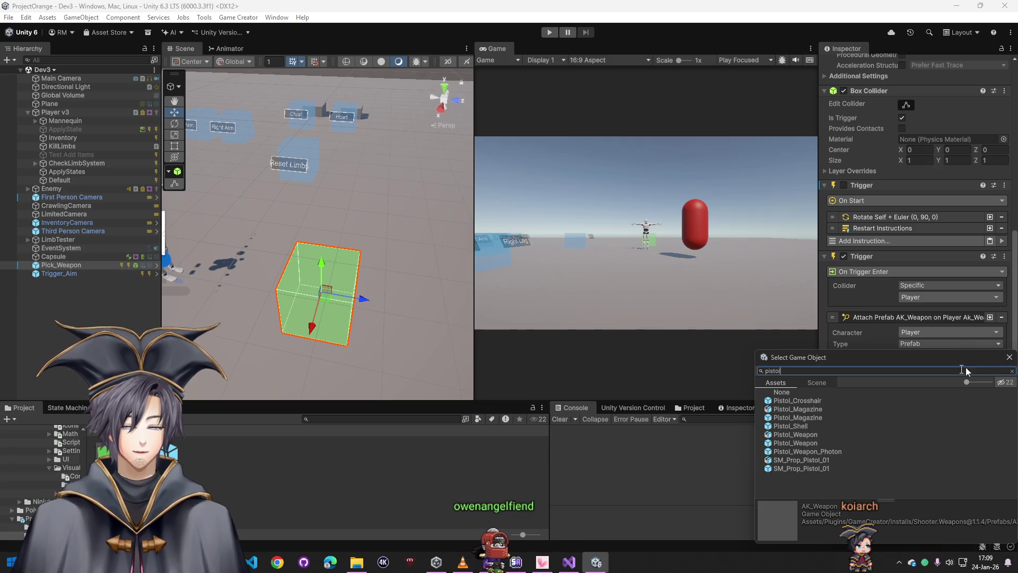
pyautogui.click(806, 434)
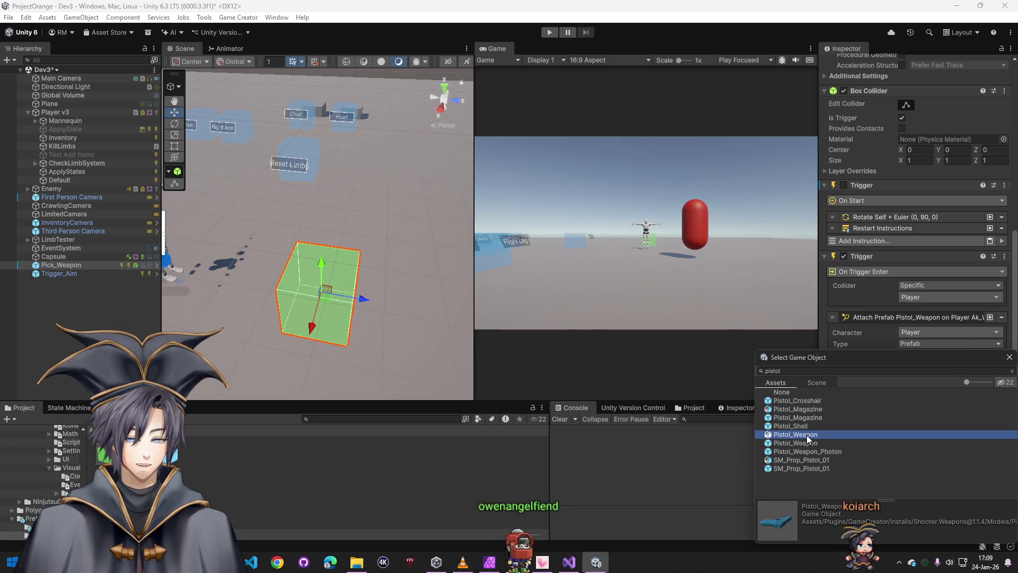
pyautogui.doubleClick(812, 436)
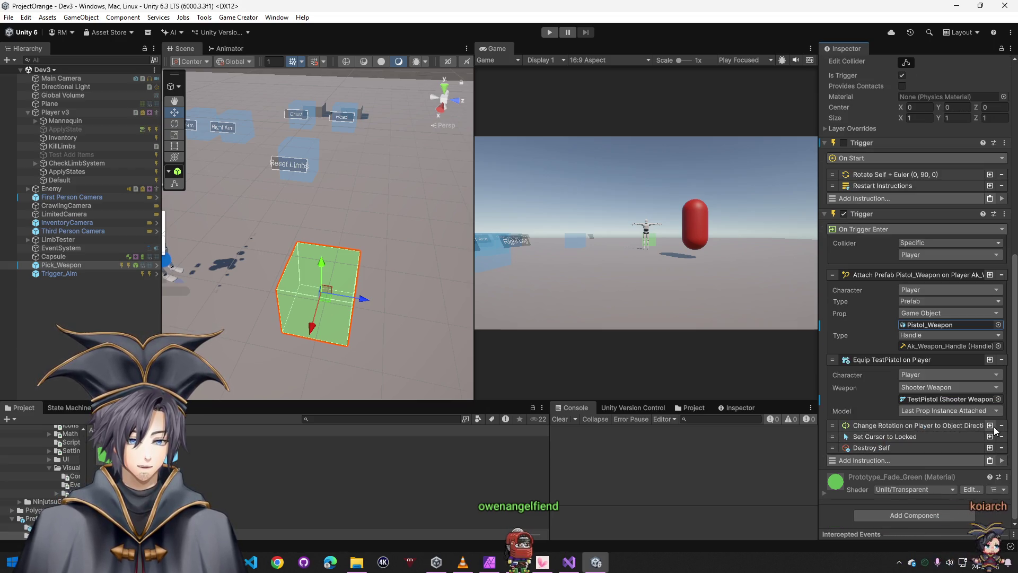
# - Delete the Change Rotation instruction from the pickup trigger and select Trigger_Aim
pyautogui.scroll(-1, 1001, 427)
pyautogui.click(1002, 436)
pyautogui.scroll(2, 880, 352)
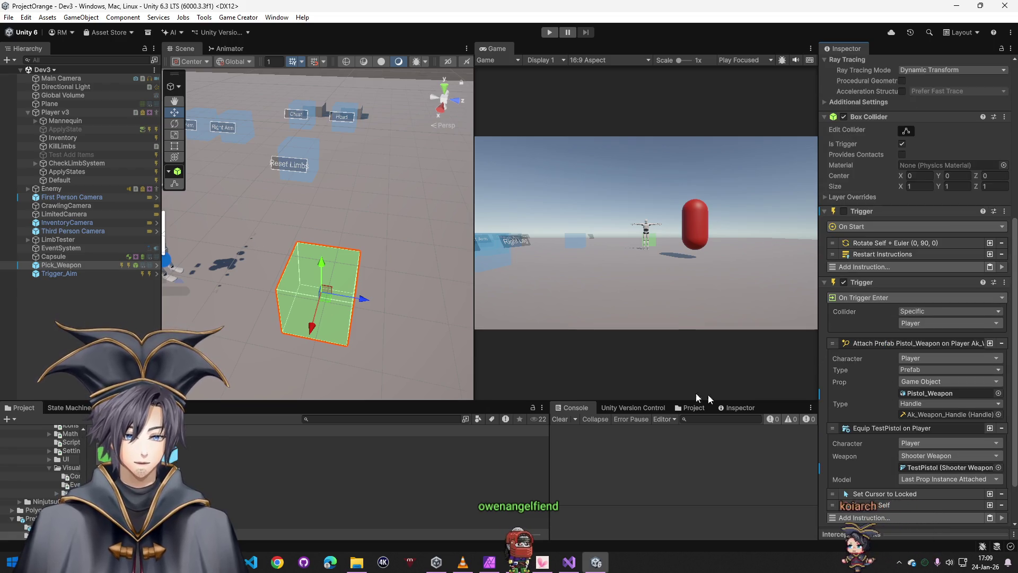
pyautogui.click(133, 274)
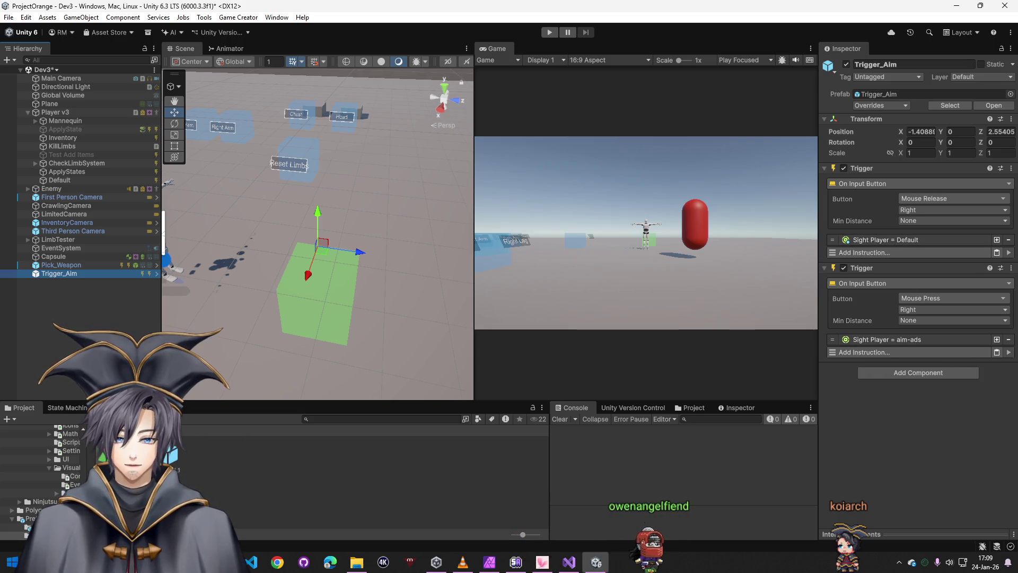
# - Look up the Aimadscrawl sight asset in the shooter assets folder, then go back to Trigger_Aim
pyautogui.click(340, 474)
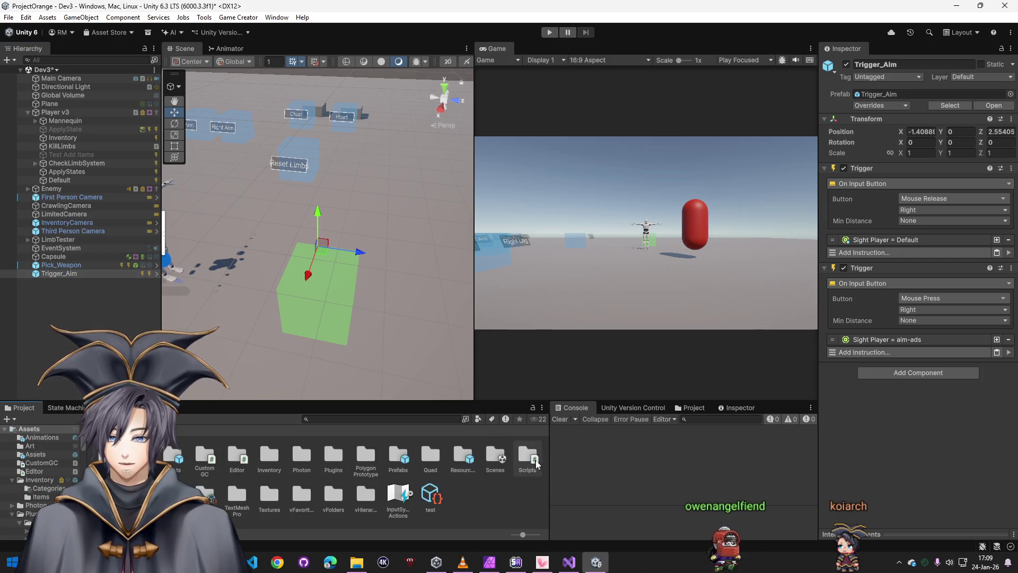
pyautogui.click(495, 456)
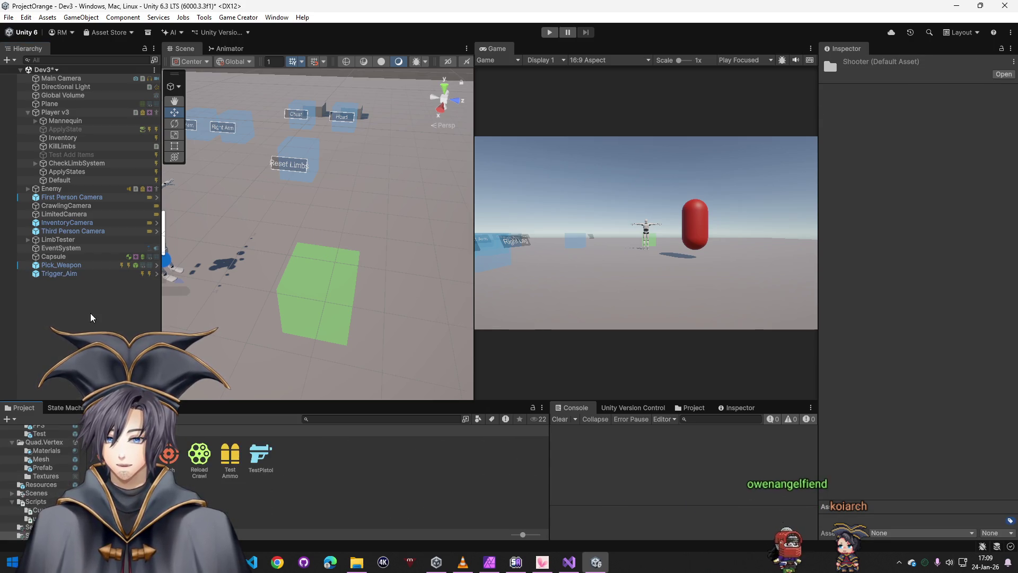
pyautogui.click(71, 272)
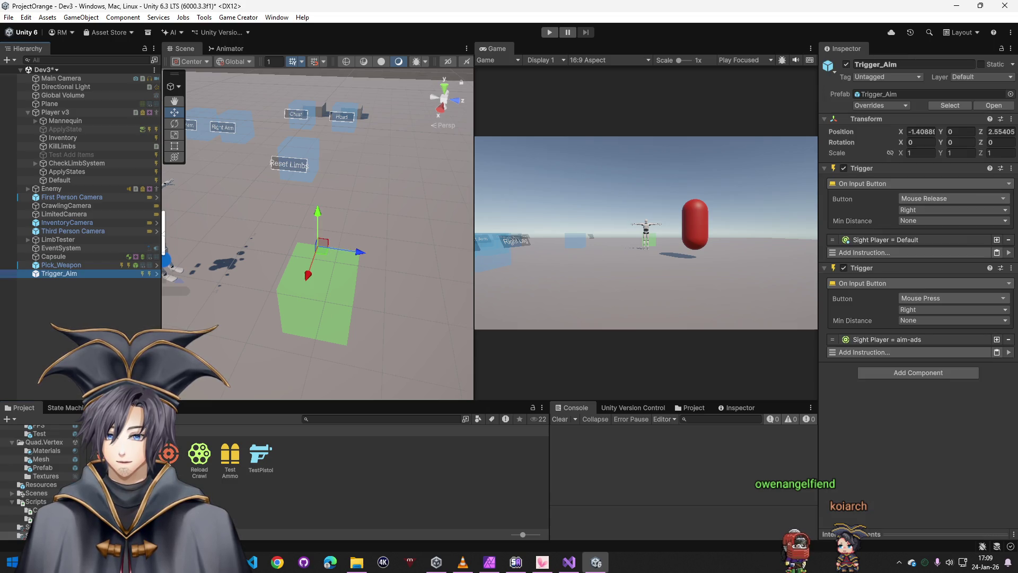
pyautogui.click(168, 453)
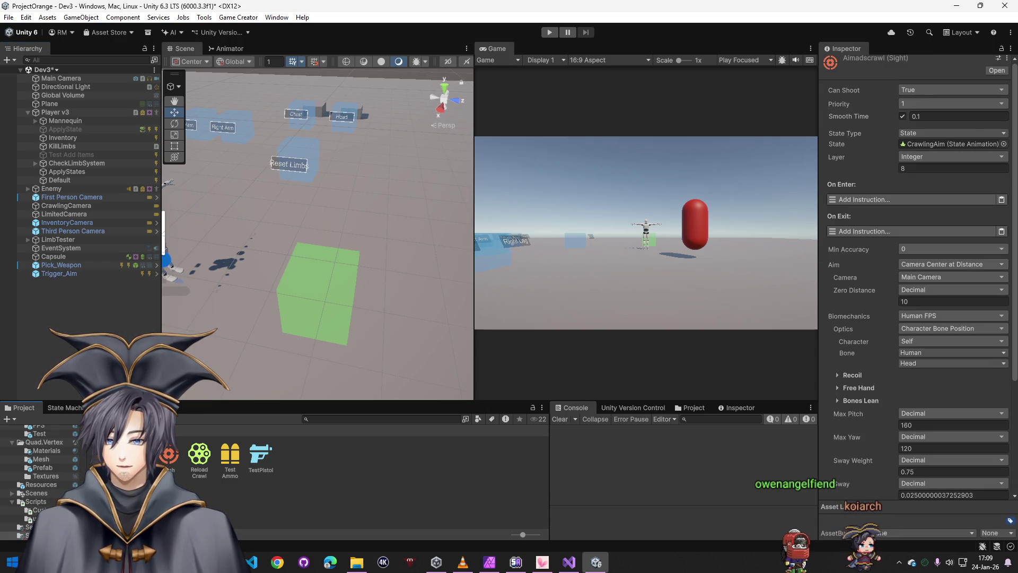
pyautogui.click(68, 275)
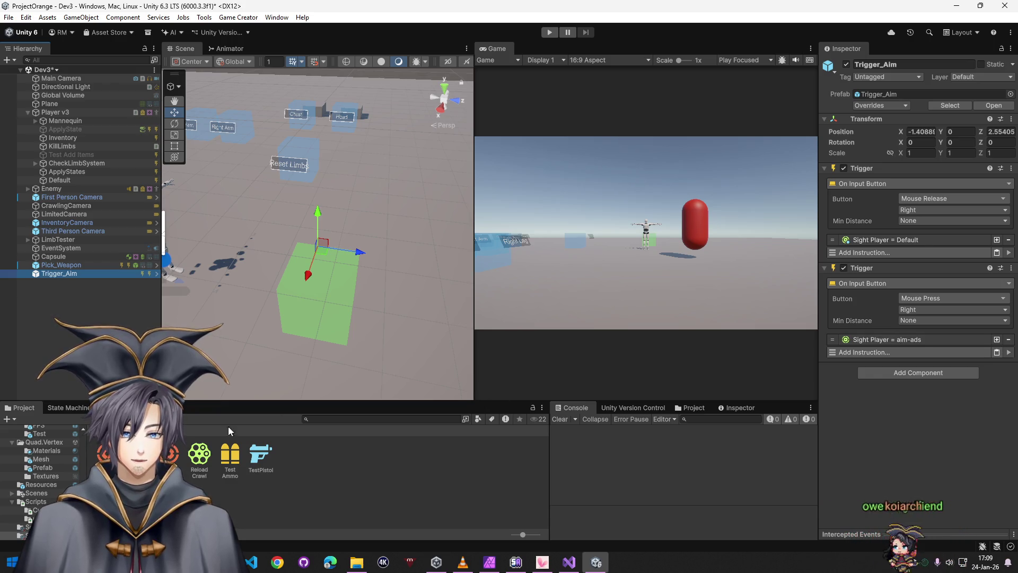
# - Replace Sight Player = Default with a Set Sight ID instruction using Id FPsh, and run the game
pyautogui.click(990, 241)
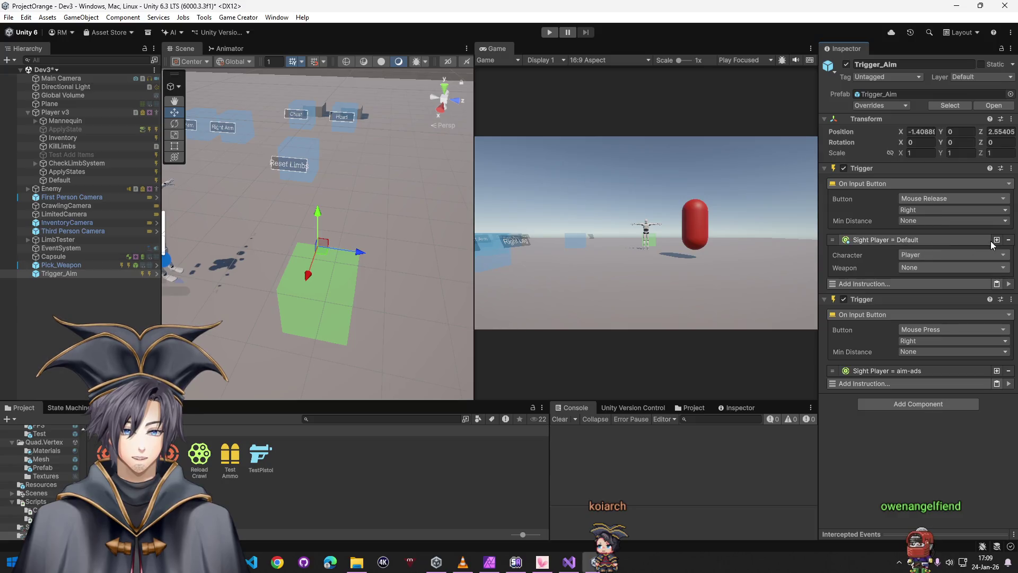
pyautogui.click(1008, 241)
pyautogui.click(915, 246)
pyautogui.write('sight')
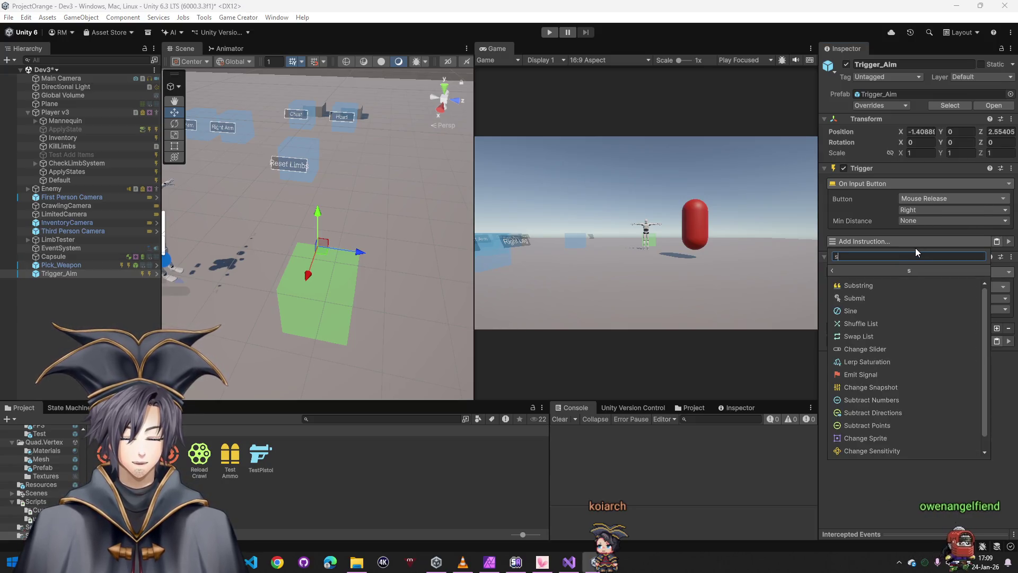
pyautogui.click(873, 286)
pyautogui.click(941, 291)
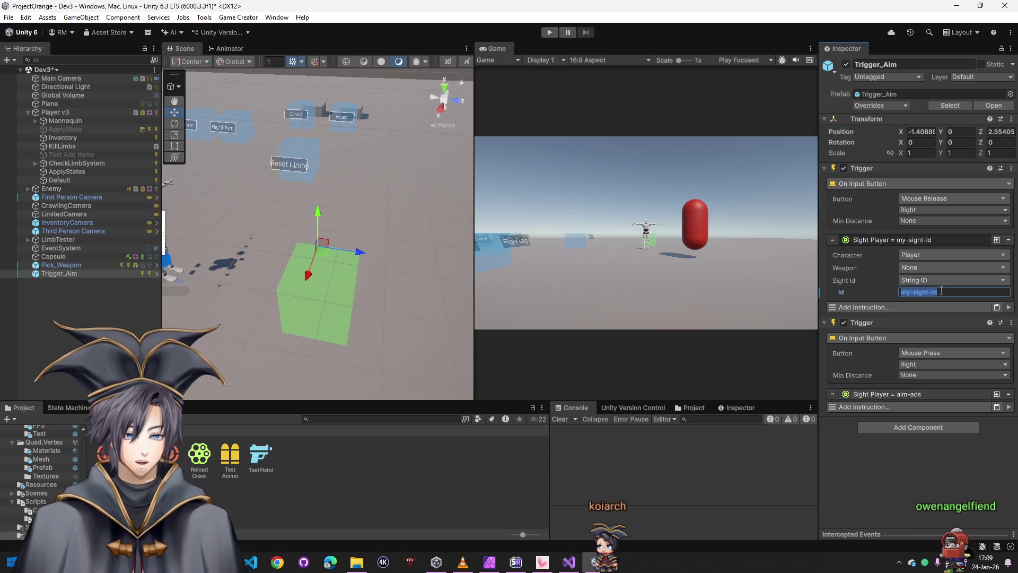
pyautogui.write('FPsh')
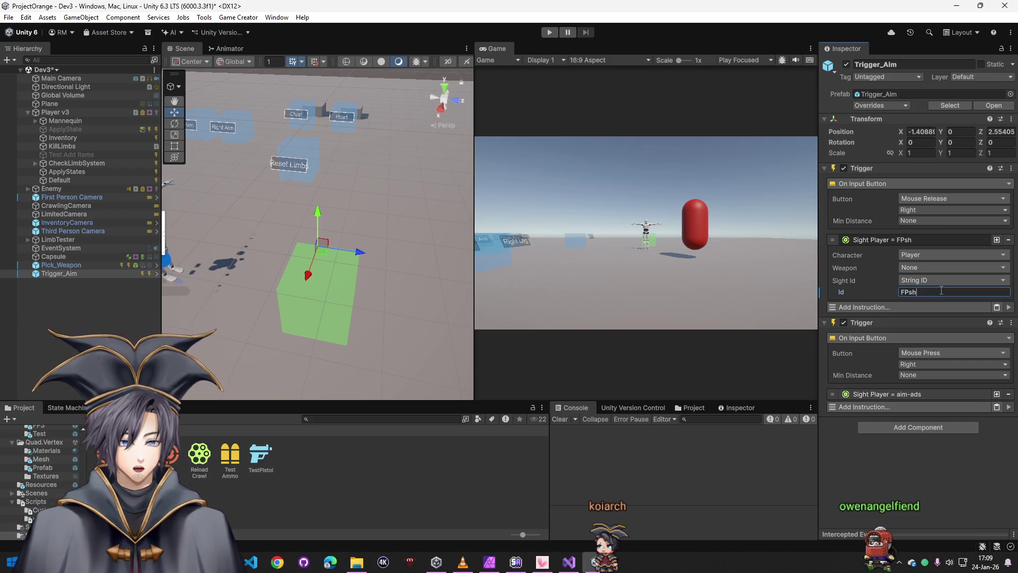
pyautogui.hotkey('ctrl', 'p')
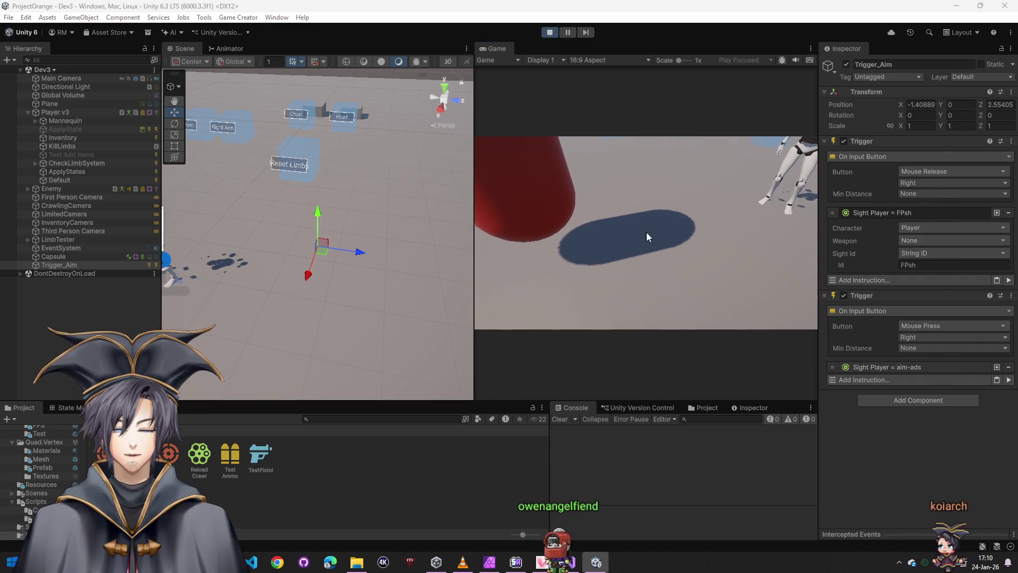
# - Stop Play and set Pick_Weapon's Attach Prefab Handle to Pistol_Weapon_Handle
pyautogui.click(550, 32)
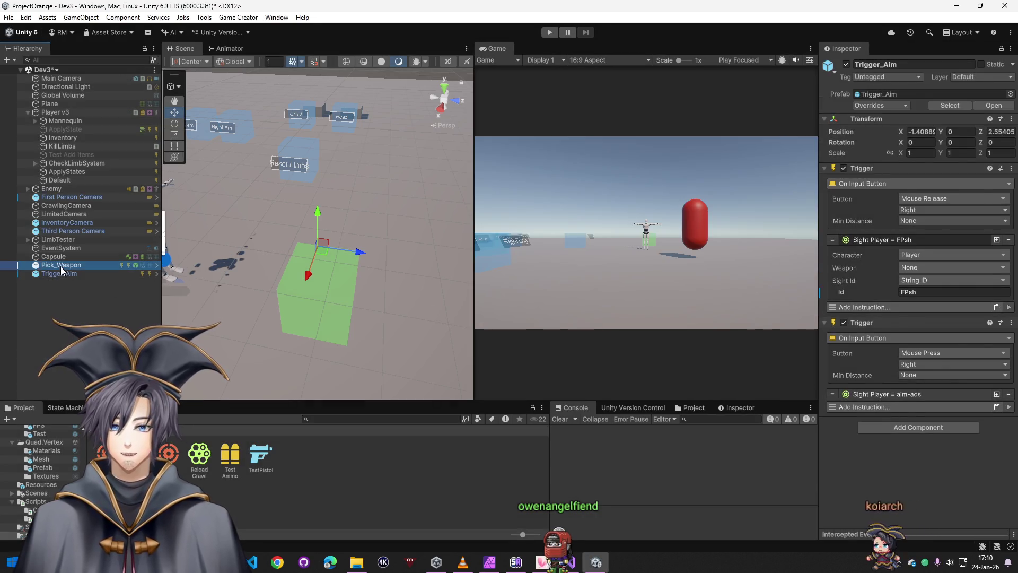
pyautogui.click(60, 265)
pyautogui.scroll(-10, 869, 432)
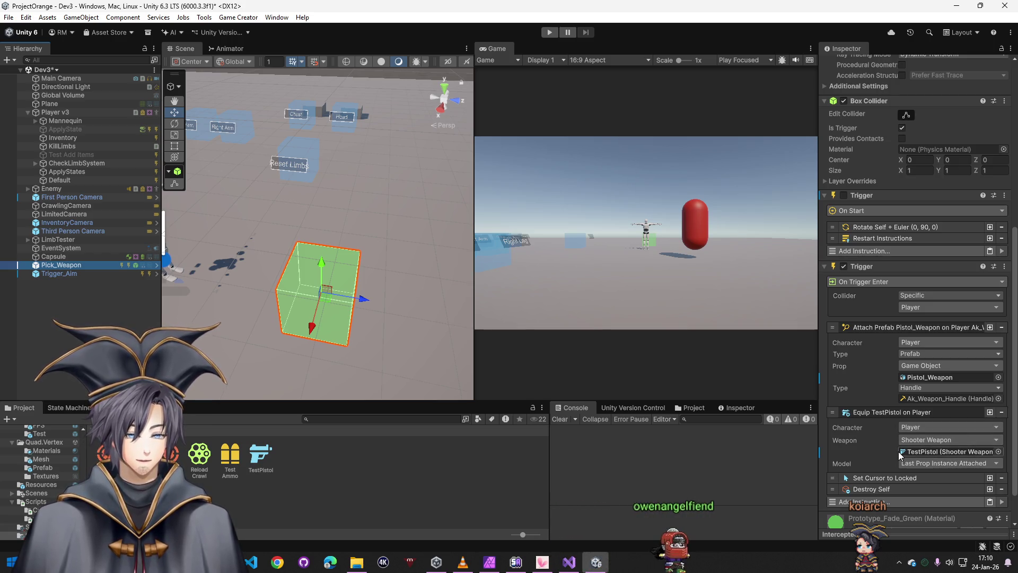
pyautogui.click(998, 398)
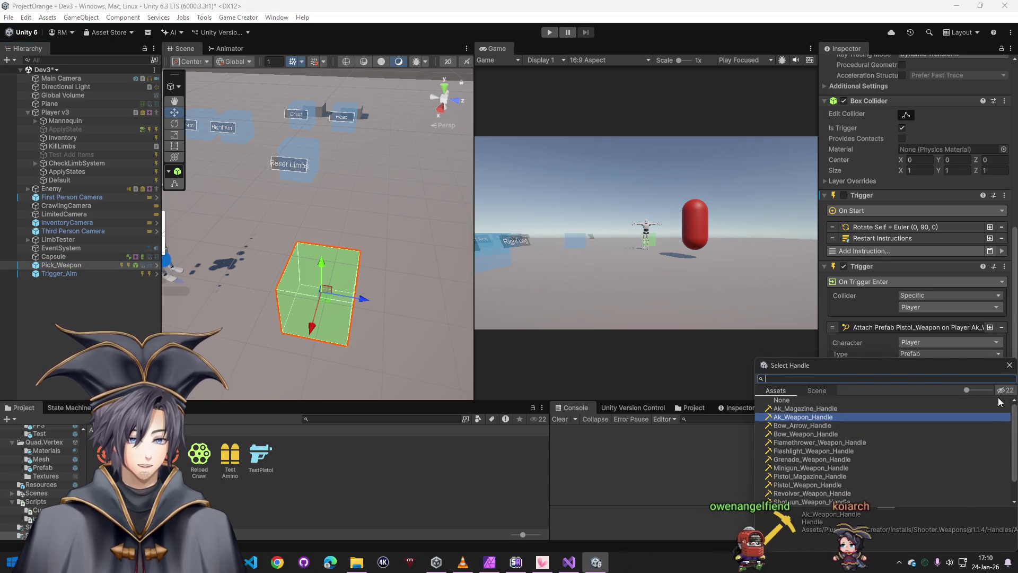
pyautogui.write('pistol')
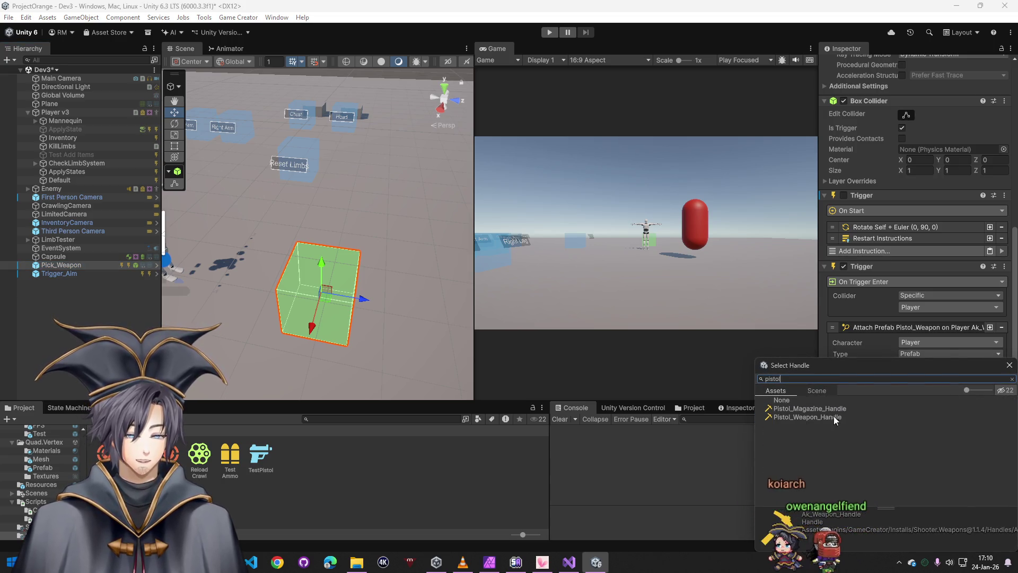
pyautogui.doubleClick(815, 417)
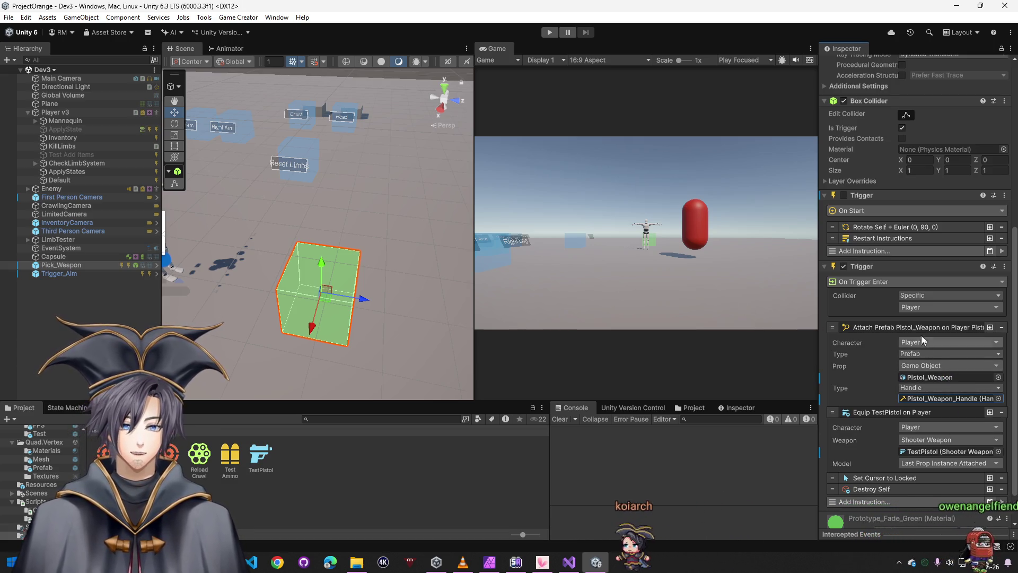
# - Save Dev3 and start Play mode to test the pistol pickup
pyautogui.click(59, 273)
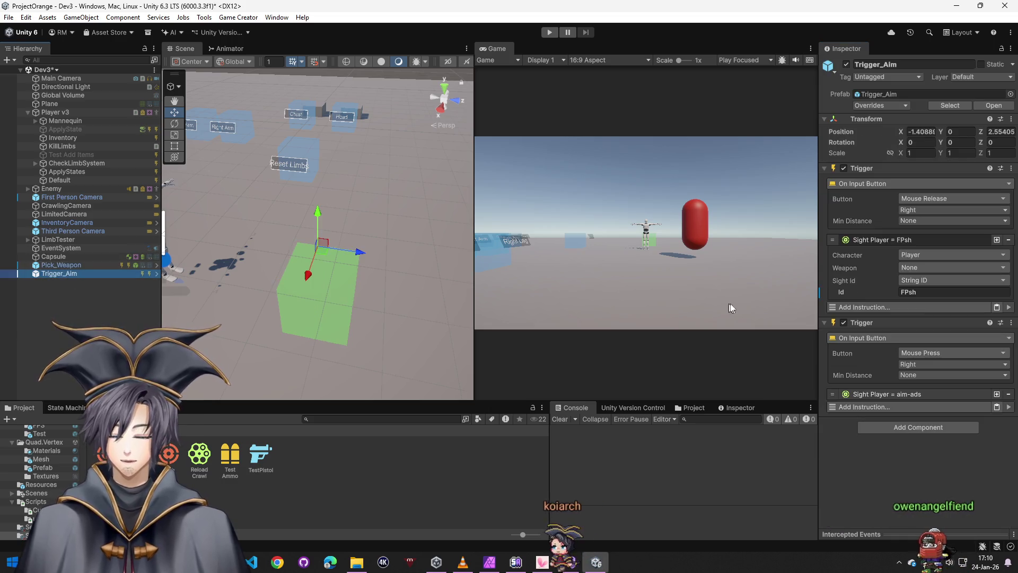
pyautogui.hotkey('ctrl', 's')
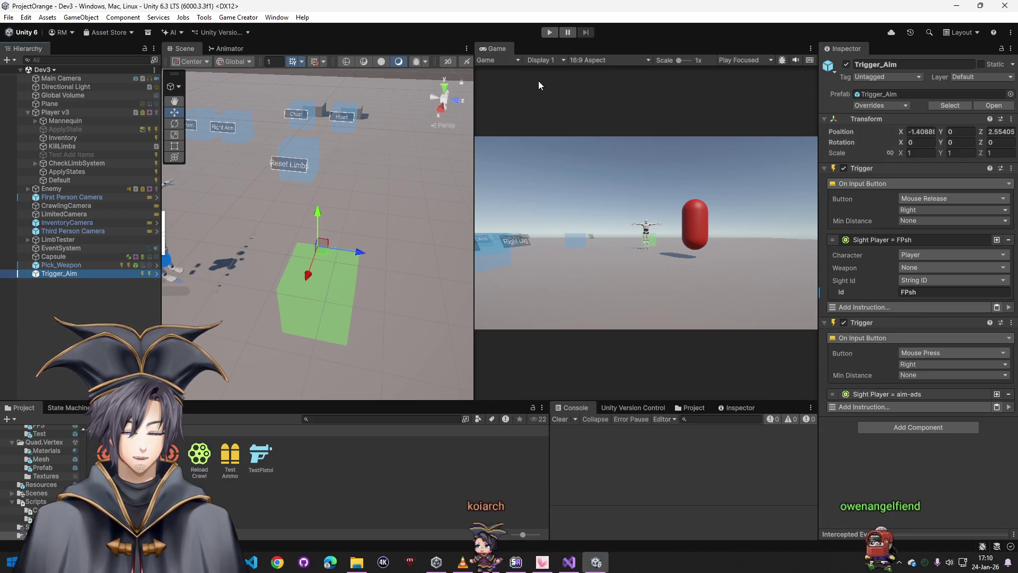
pyautogui.click(547, 30)
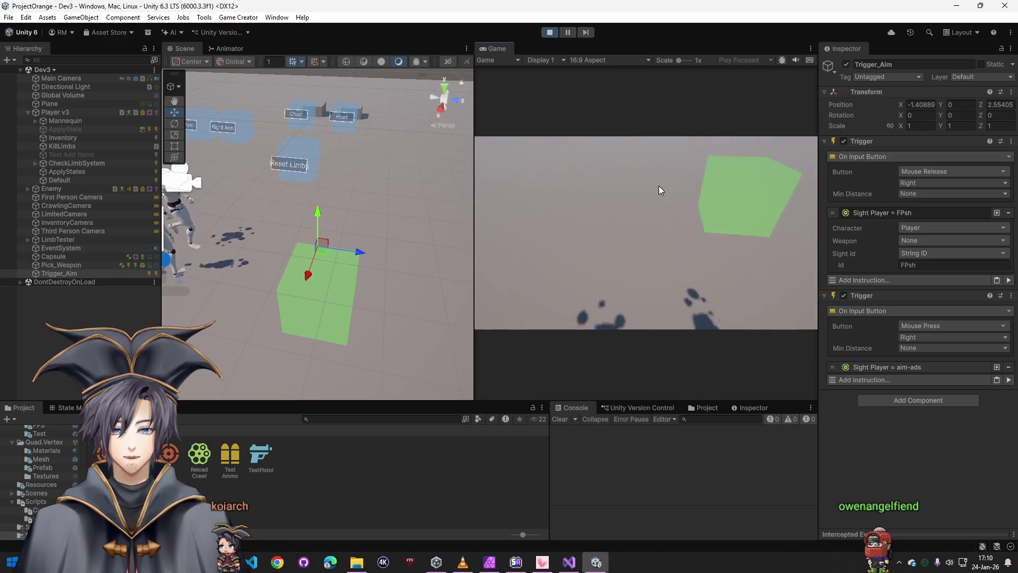
pyautogui.click(654, 185)
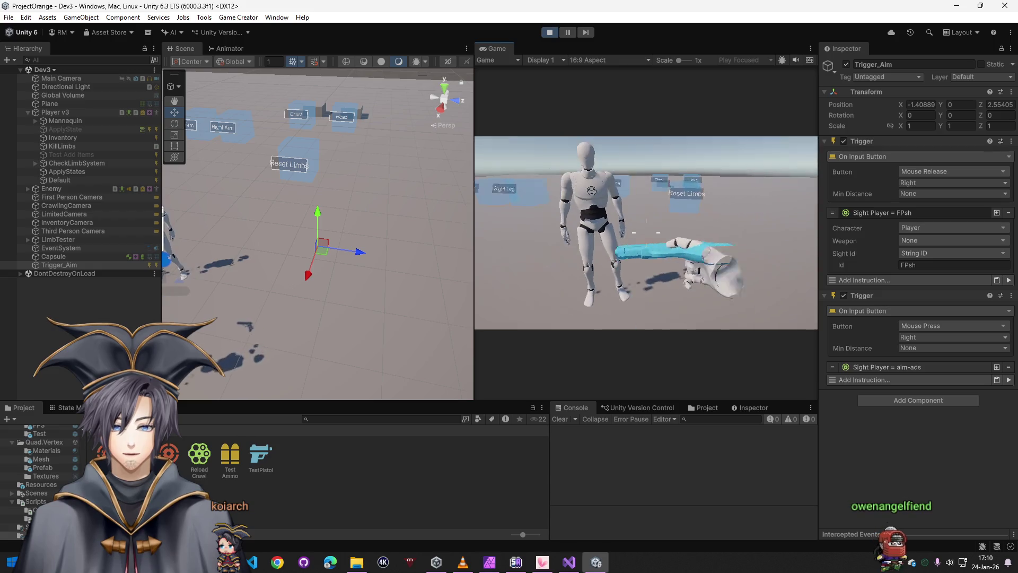
# - Stop Play mode and open the Dev 2 scene from the Scenes folder, answering the save prompt
pyautogui.click(550, 32)
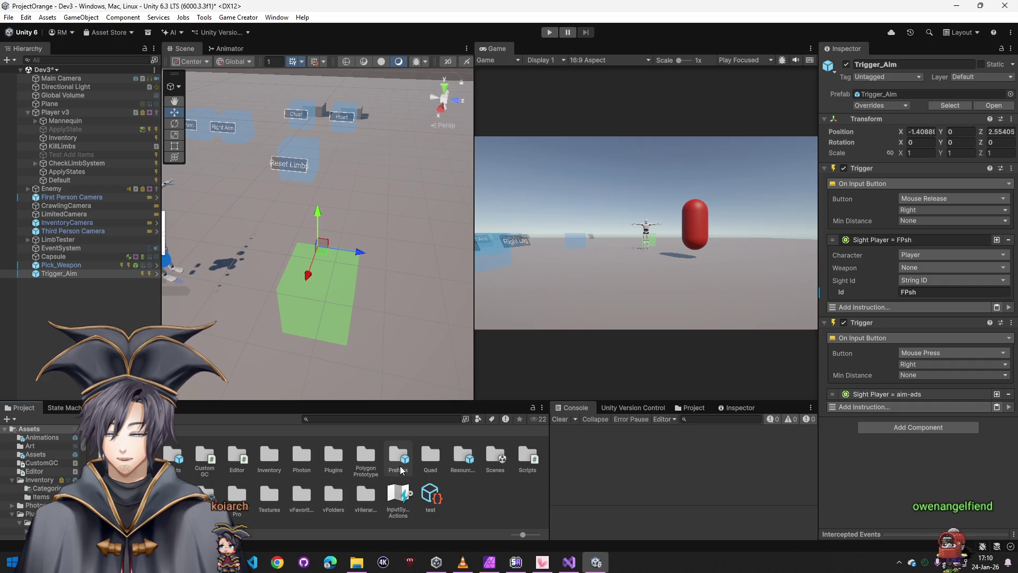
pyautogui.doubleClick(178, 462)
pyautogui.click(167, 457)
pyautogui.doubleClick(167, 457)
pyautogui.click(484, 302)
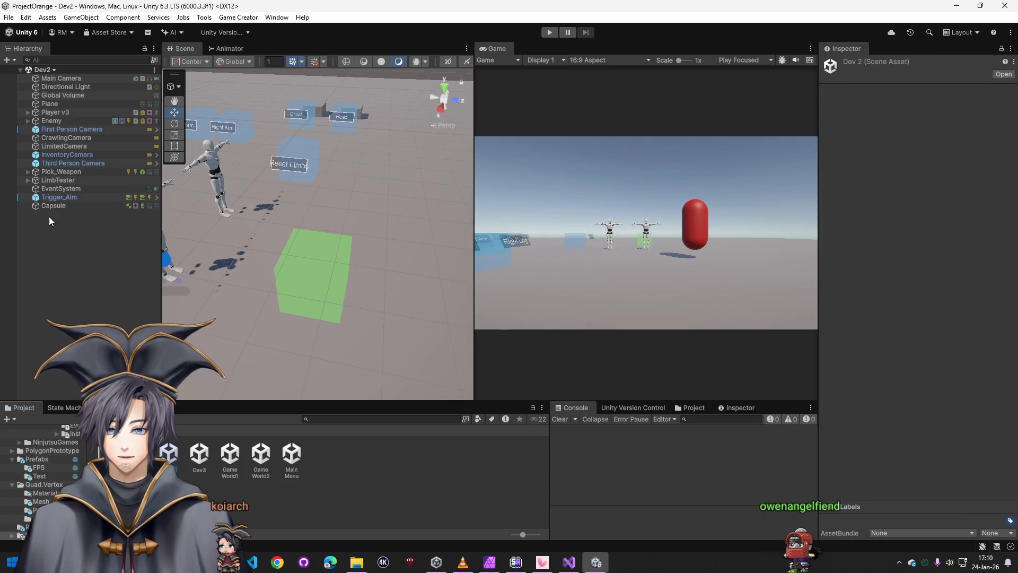
# - Play-test Dev2 until the bullet-hit-Capsule messages are logged, then stop and clear the selection
pyautogui.click(549, 33)
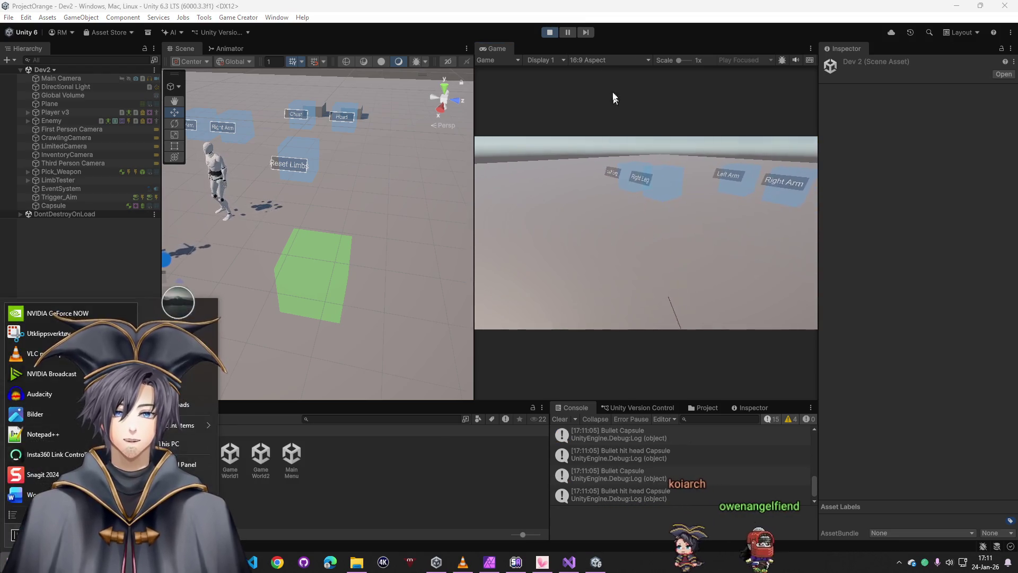
pyautogui.hotkey('ctrl', 'p')
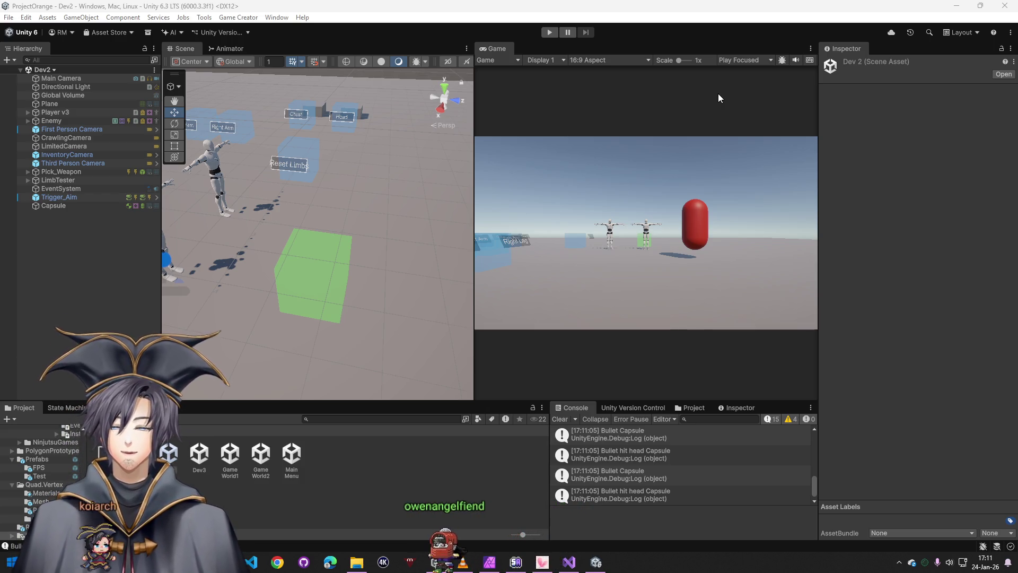
pyautogui.click(93, 274)
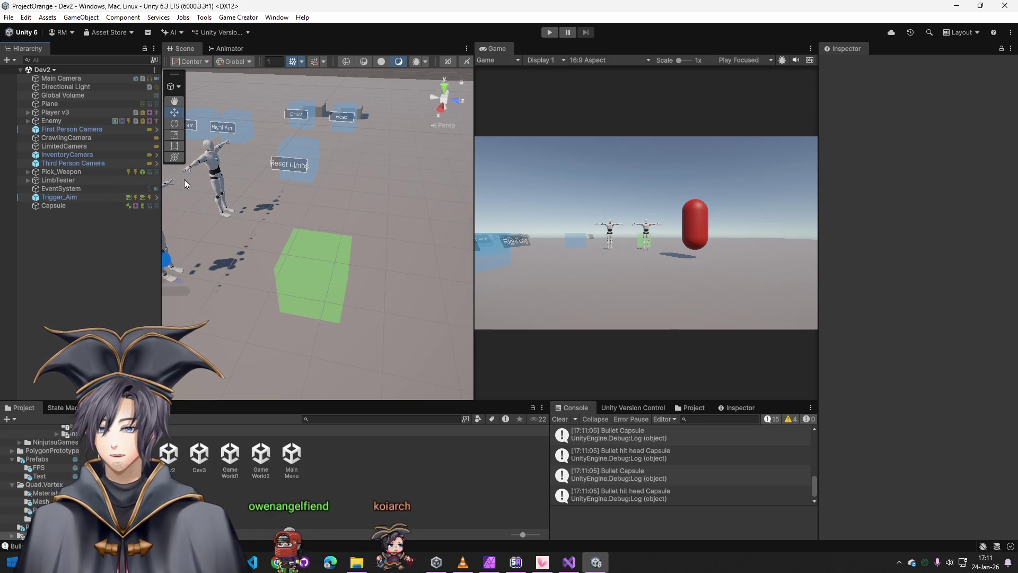
# - Change InventoryCamera's camera shot to Follow Target with the Player as look target, then save Dev2
pyautogui.click(93, 157)
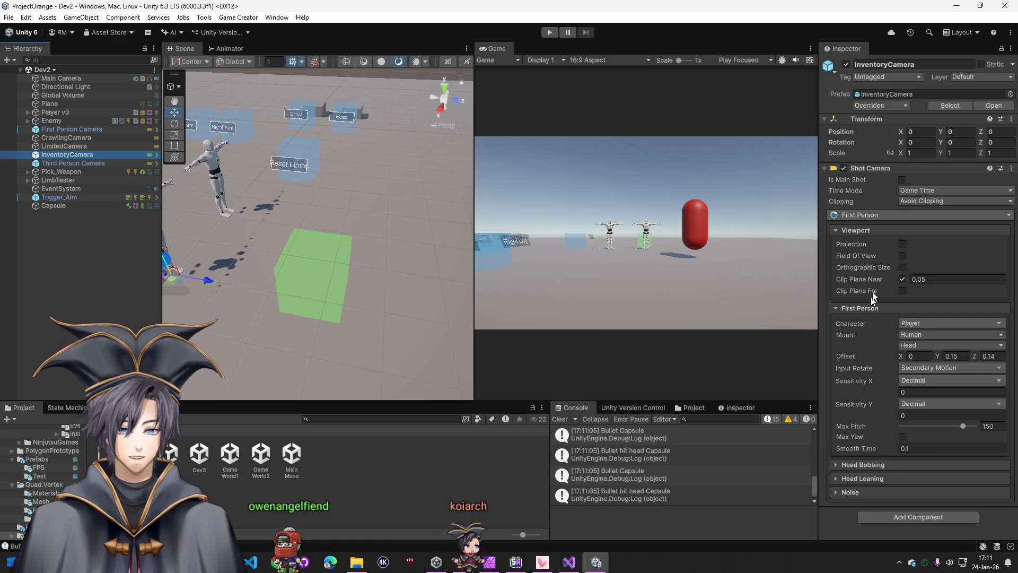
pyautogui.click(870, 215)
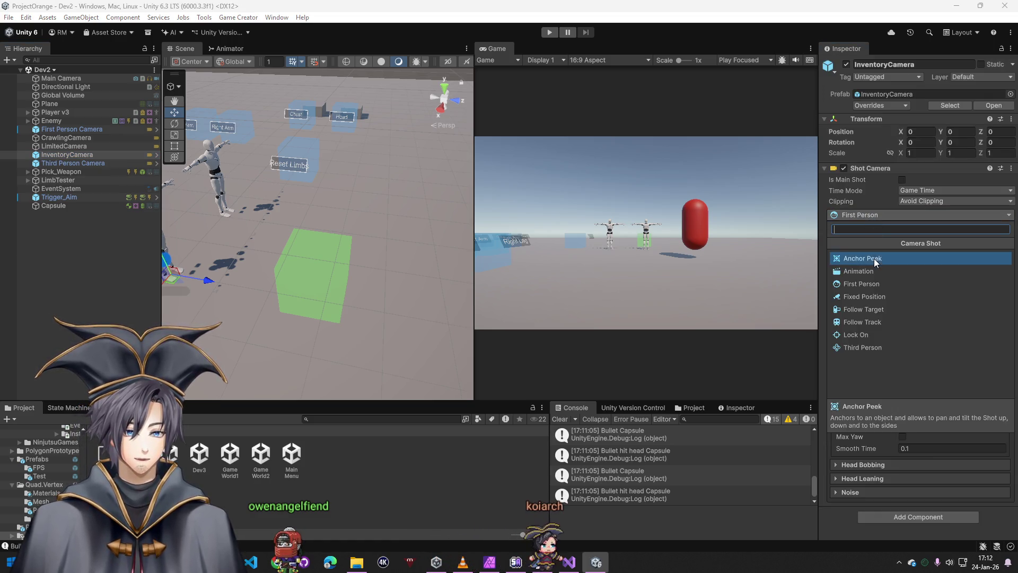
pyautogui.click(873, 296)
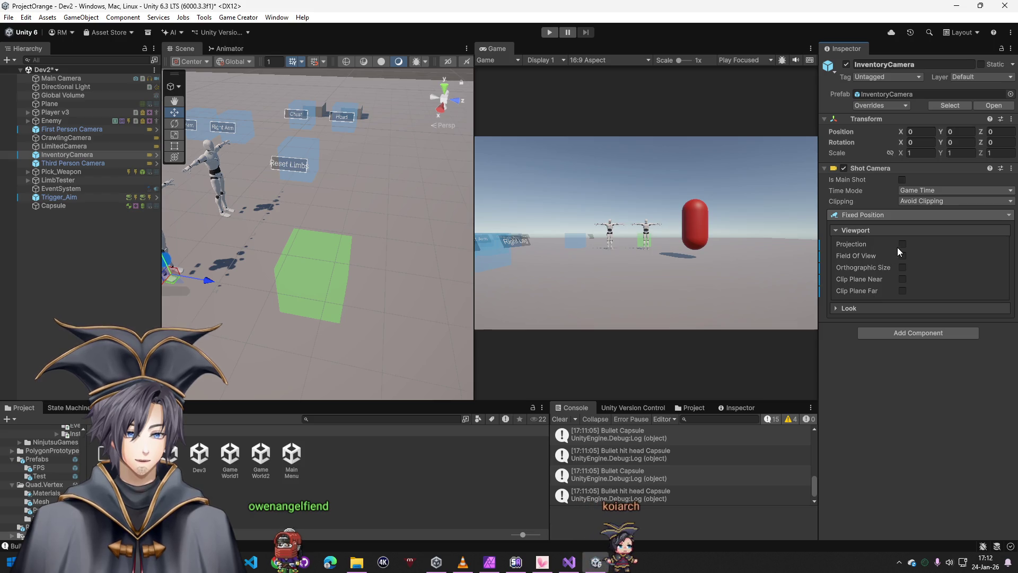
pyautogui.click(867, 307)
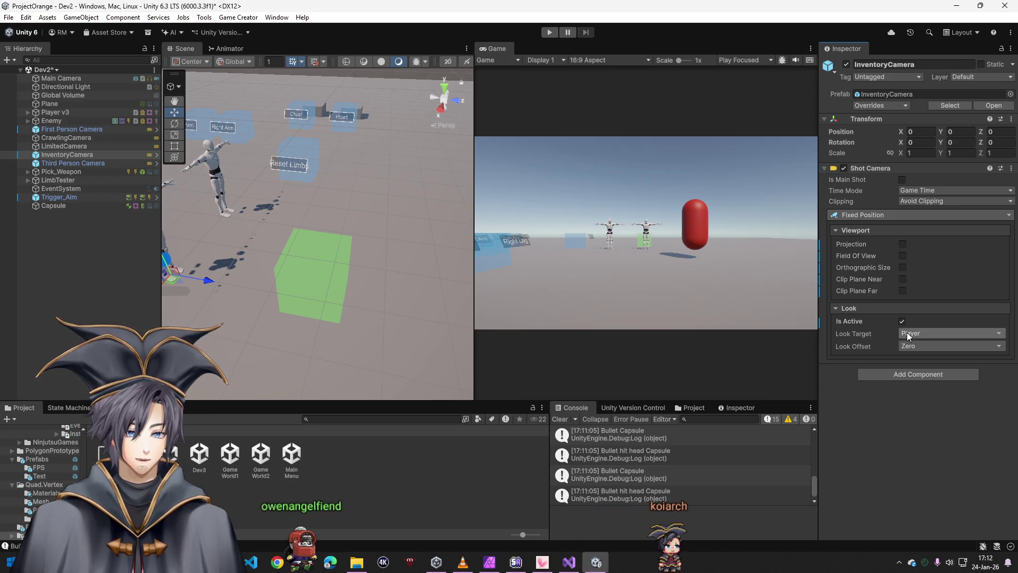
pyautogui.click(869, 215)
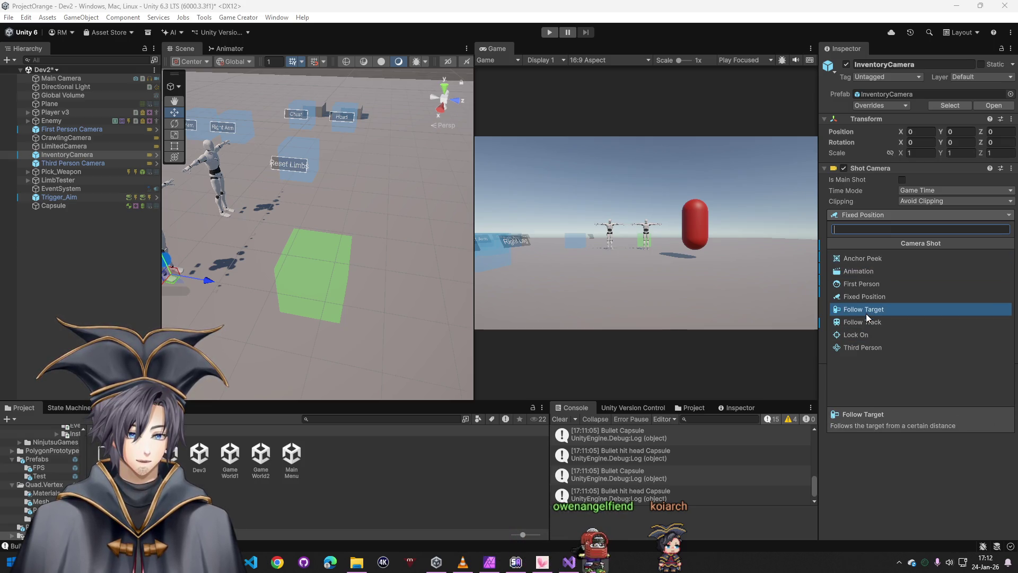
pyautogui.click(866, 310)
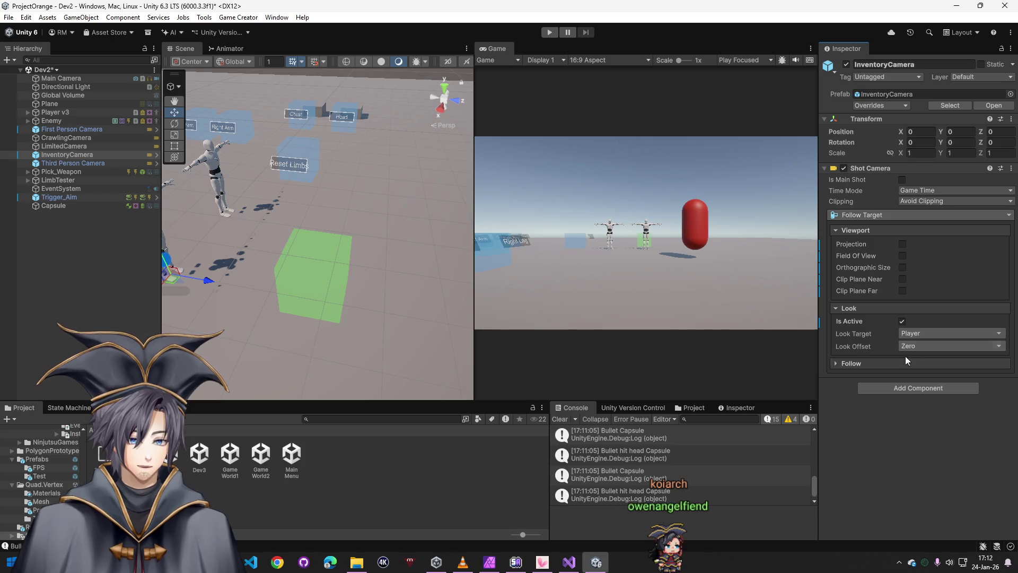
pyautogui.hotkey('ctrl', 's')
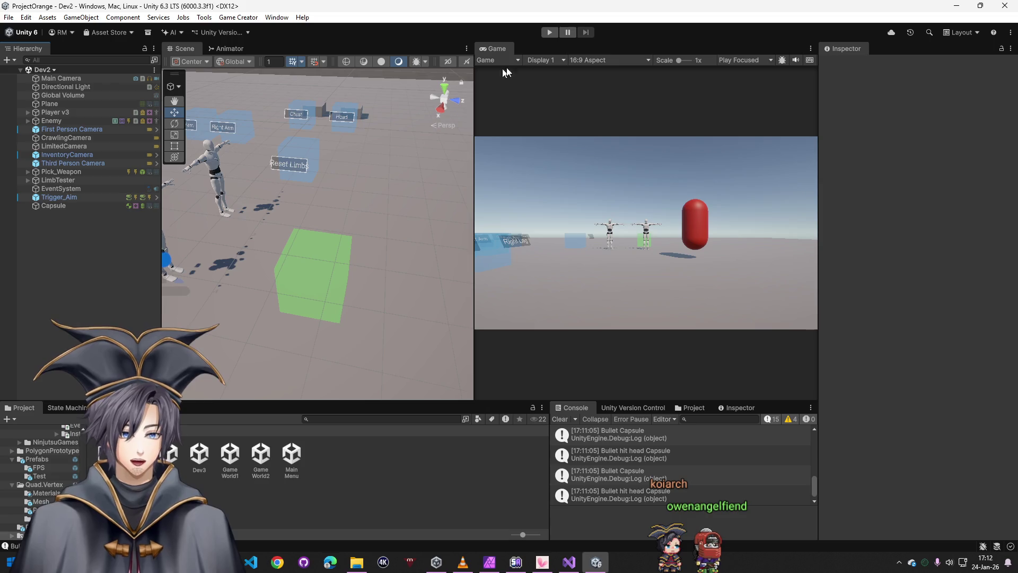
# - Enter Play mode and toggle the in-game Inventory panel closed, open, and closed again
pyautogui.click(543, 32)
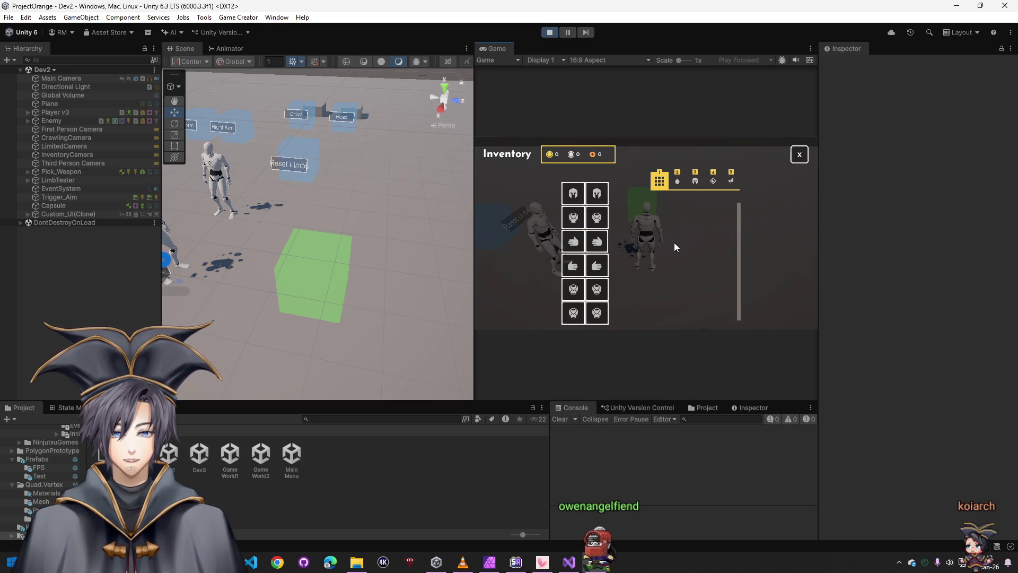
pyautogui.click(798, 156)
pyautogui.press('i')
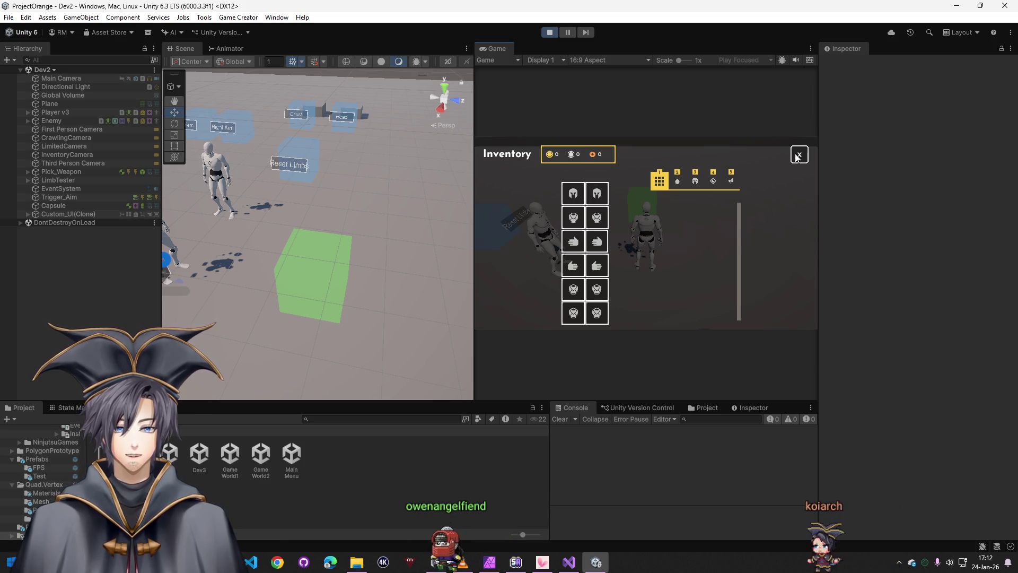
pyautogui.click(796, 156)
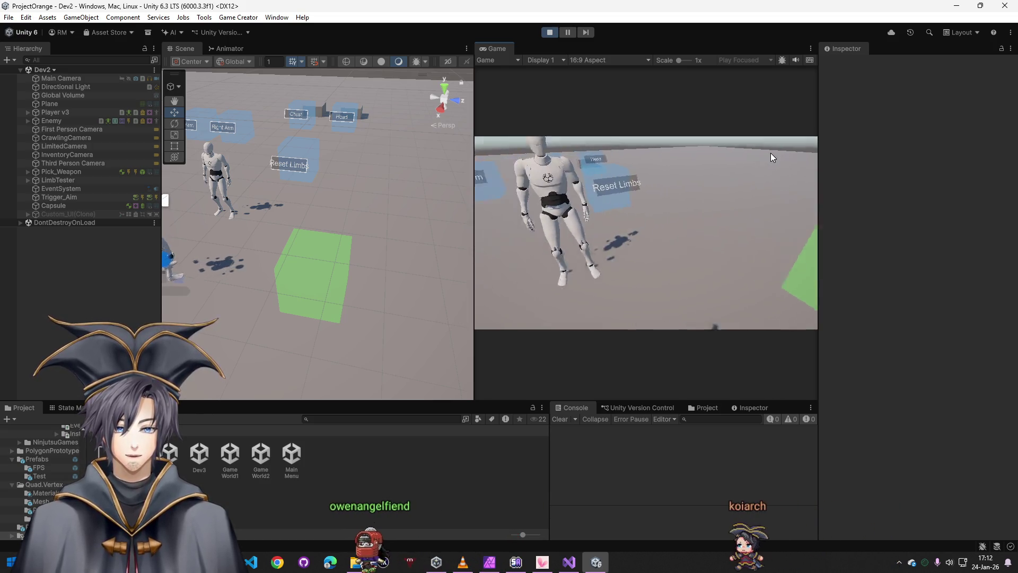
pyautogui.press('super')
# - Select InventoryCamera, set its Look Target to Self, and save the scene
pyautogui.click(71, 238)
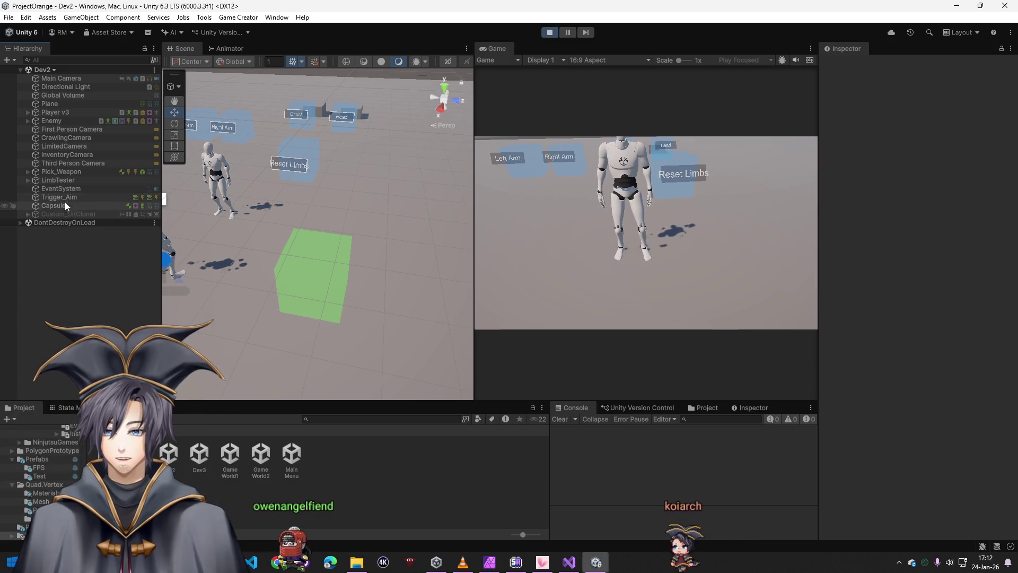
pyautogui.click(71, 156)
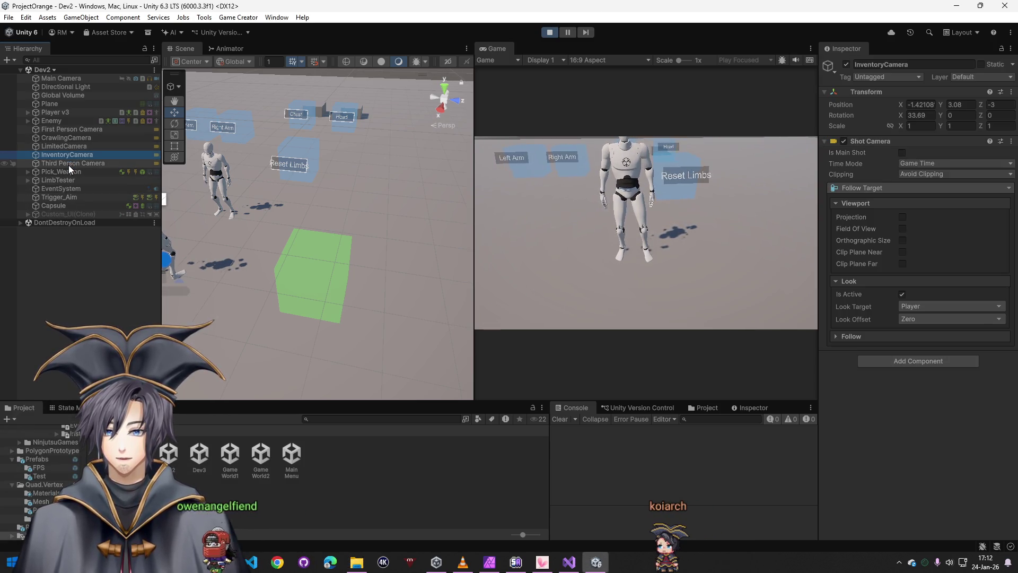
pyautogui.click(69, 148)
pyautogui.click(60, 154)
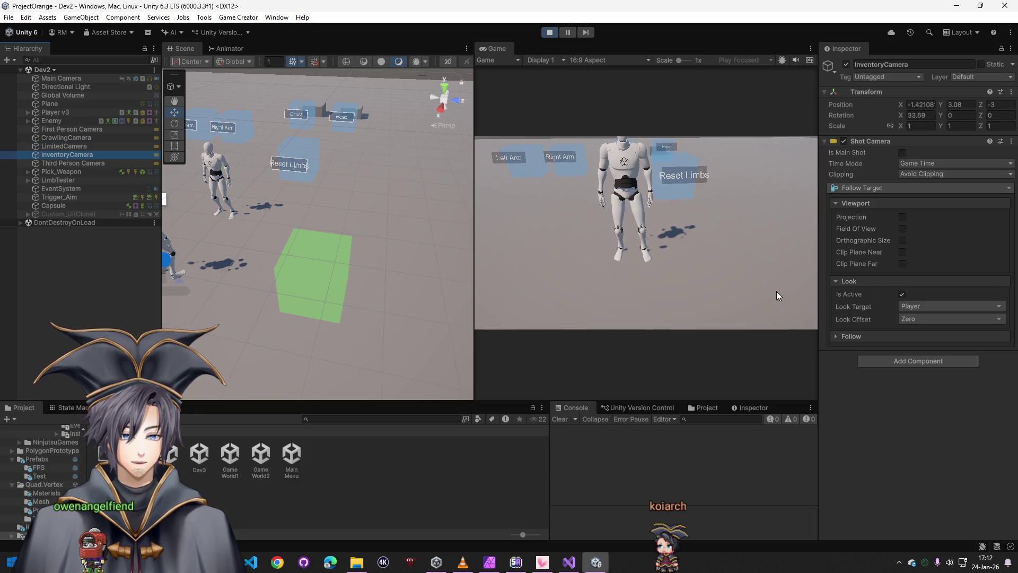
pyautogui.click(901, 318)
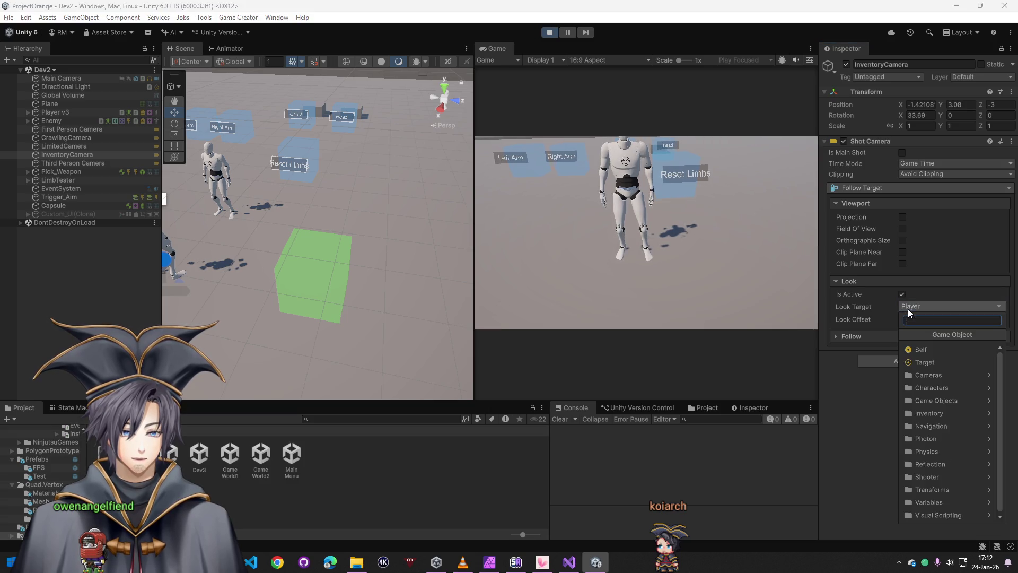
pyautogui.click(908, 309)
pyautogui.click(910, 310)
pyautogui.click(915, 351)
pyautogui.hotkey('ctrl', 's')
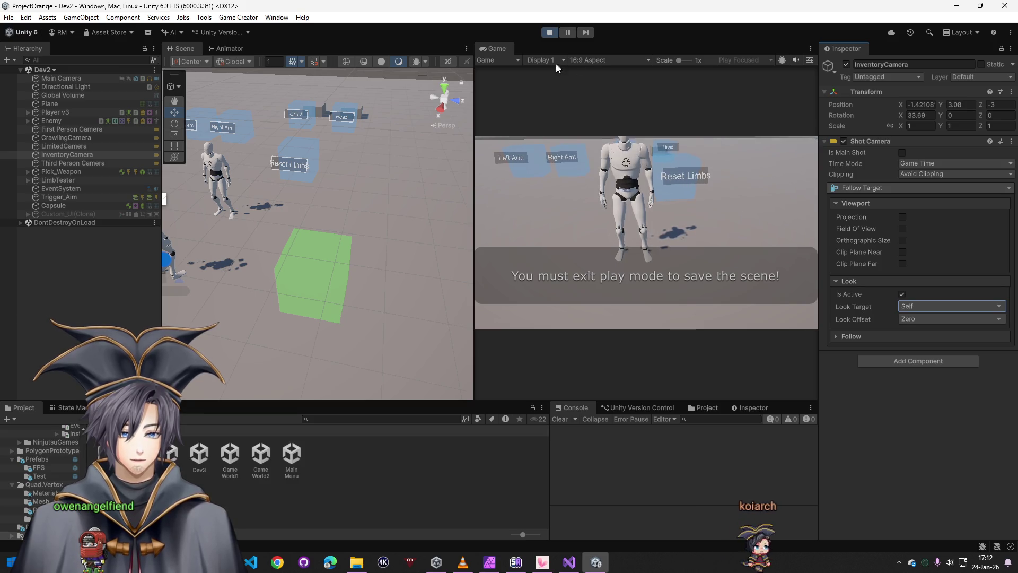
# - With the Inventory open, scrub the Follow Distance Z so the camera sits closer behind the player
pyautogui.press('i')
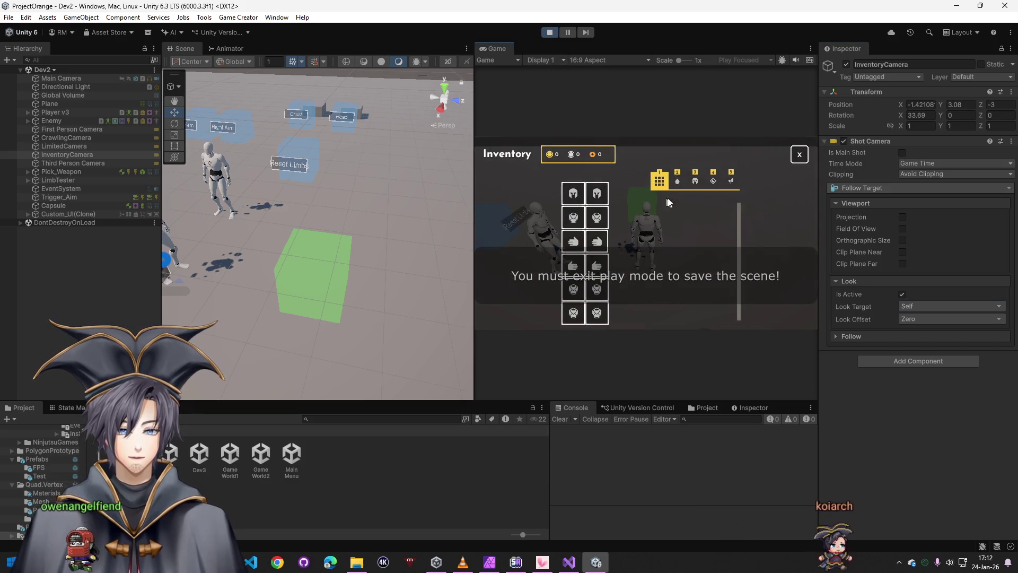
pyautogui.click(906, 337)
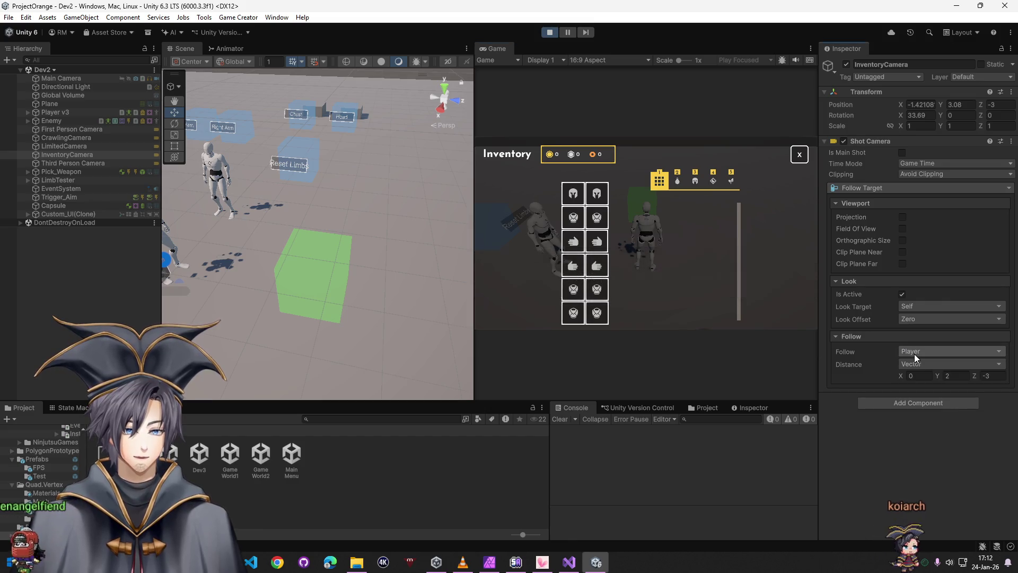
pyautogui.moveTo(975, 378)
pyautogui.mouseDown()
pyautogui.moveTo(961, 376)
pyautogui.moveTo(994, 376)
pyautogui.moveTo(901, 375)
pyautogui.moveTo(988, 380)
pyautogui.mouseUp()
# - Try InventoryCamera's Follow target as Self, then set it back to Player
pyautogui.click(923, 354)
pyautogui.click(922, 165)
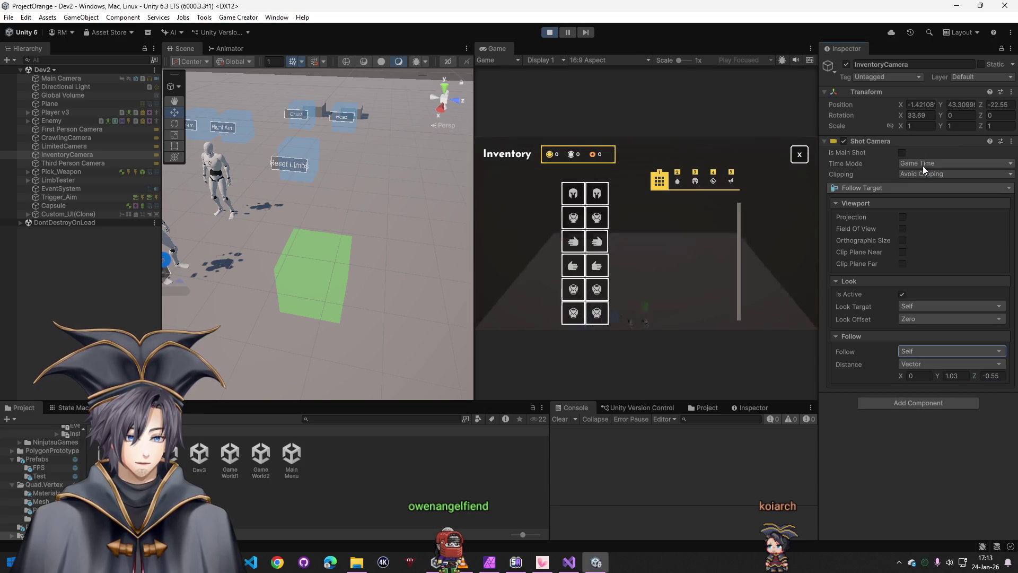
pyautogui.click(914, 348)
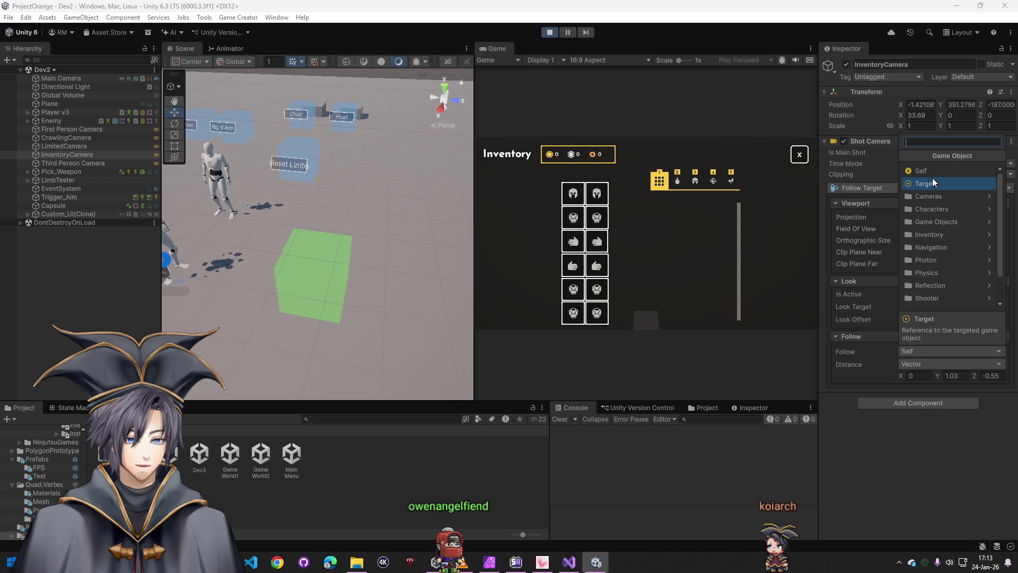
pyautogui.write('play')
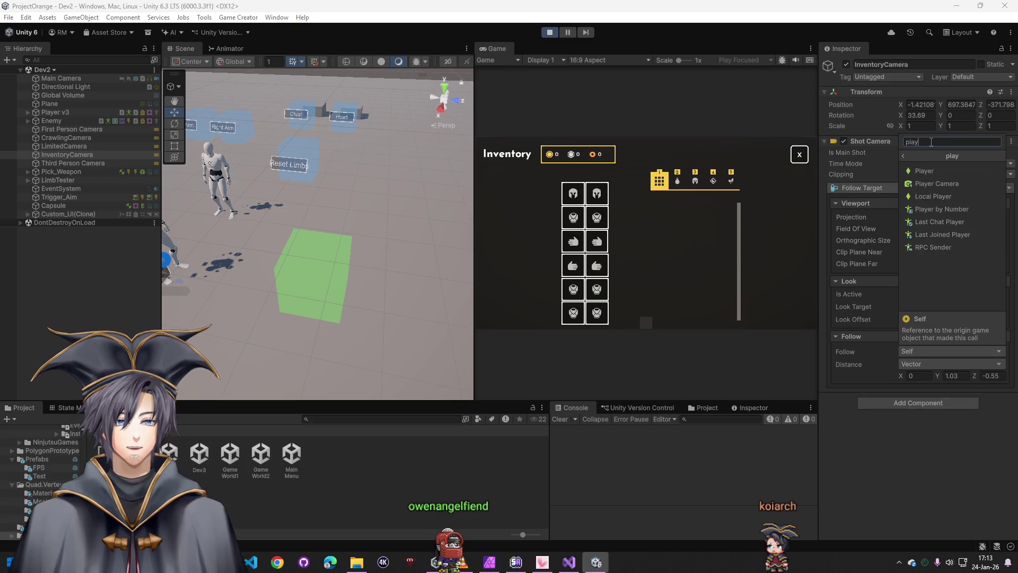
pyautogui.click(935, 172)
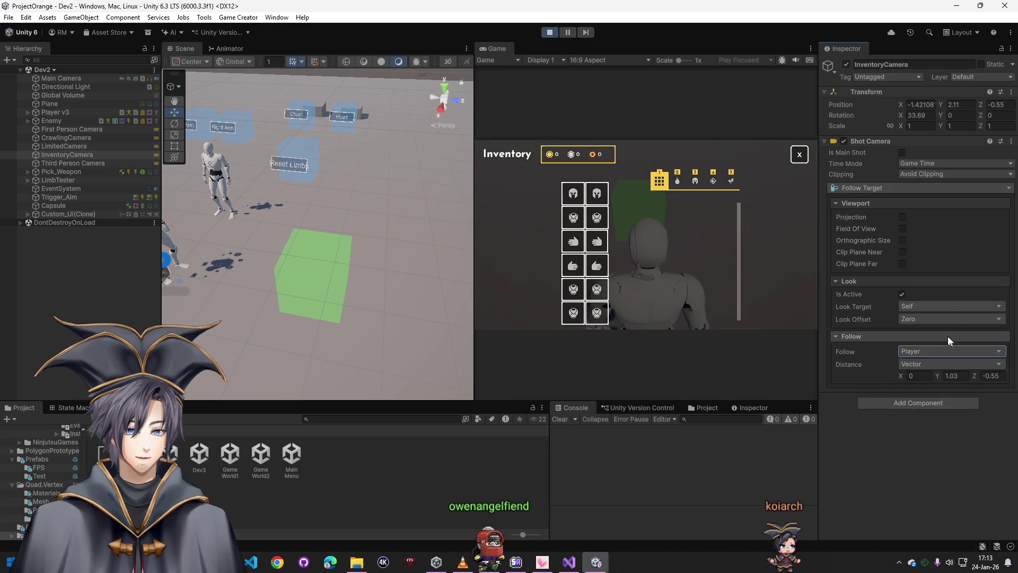
pyautogui.click(916, 365)
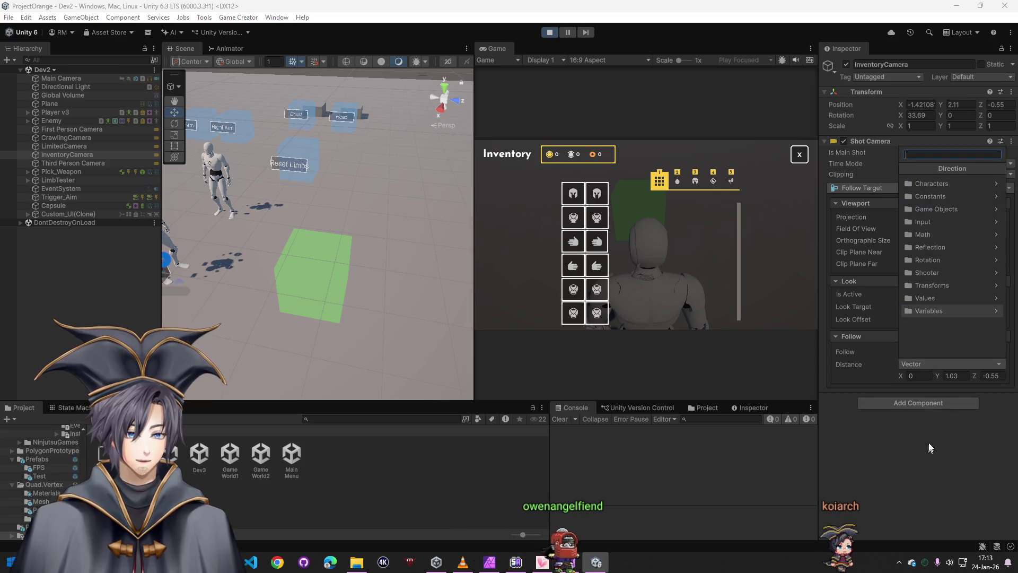
pyautogui.click(949, 475)
pyautogui.click(922, 348)
pyautogui.write('ga,e')
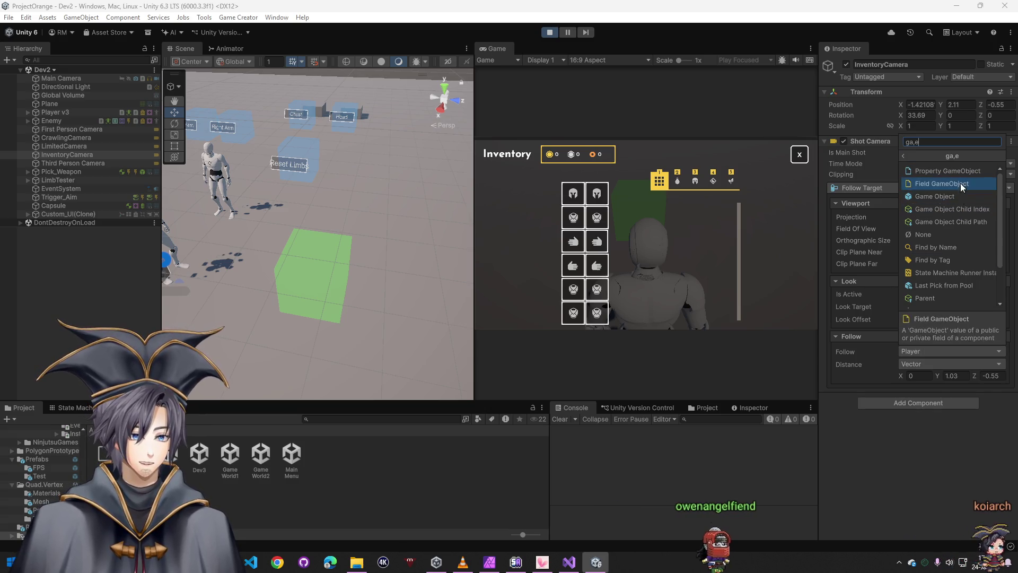
pyautogui.click(965, 422)
# - Bring the follow distance closer, try Lock On then Fixed Position camera shots, and stop Play mode
pyautogui.moveTo(970, 376)
pyautogui.mouseDown()
pyautogui.moveTo(981, 375)
pyautogui.moveTo(950, 376)
pyautogui.moveTo(974, 373)
pyautogui.moveTo(957, 363)
pyautogui.mouseUp()
pyautogui.click(892, 187)
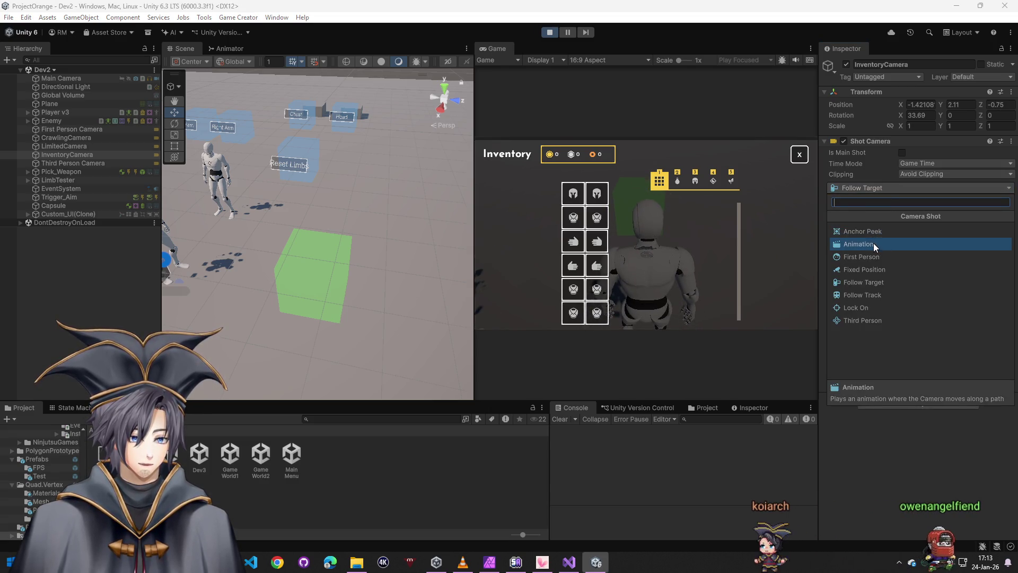
pyautogui.click(864, 307)
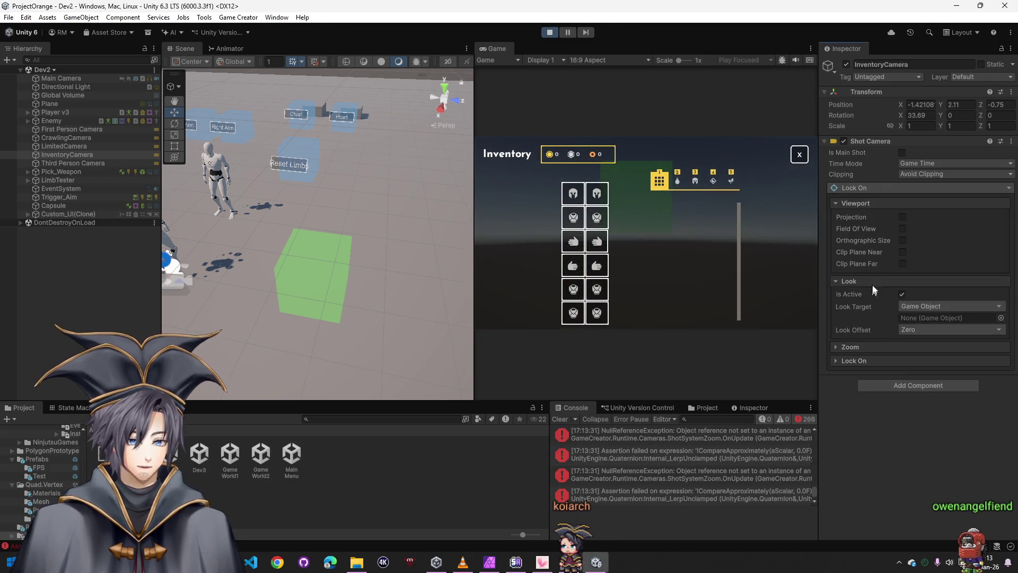
pyautogui.click(871, 183)
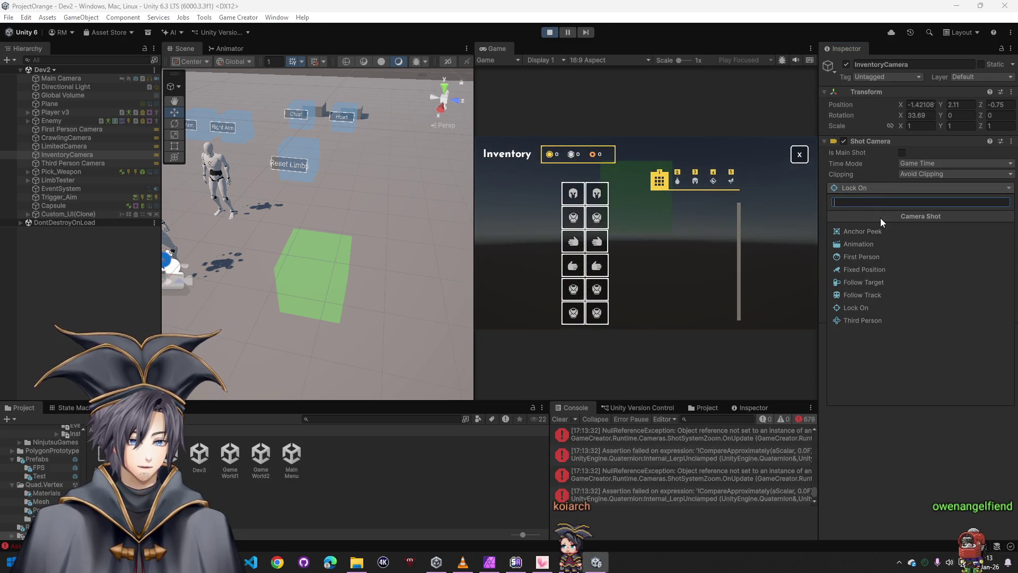
pyautogui.click(867, 267)
pyautogui.click(548, 33)
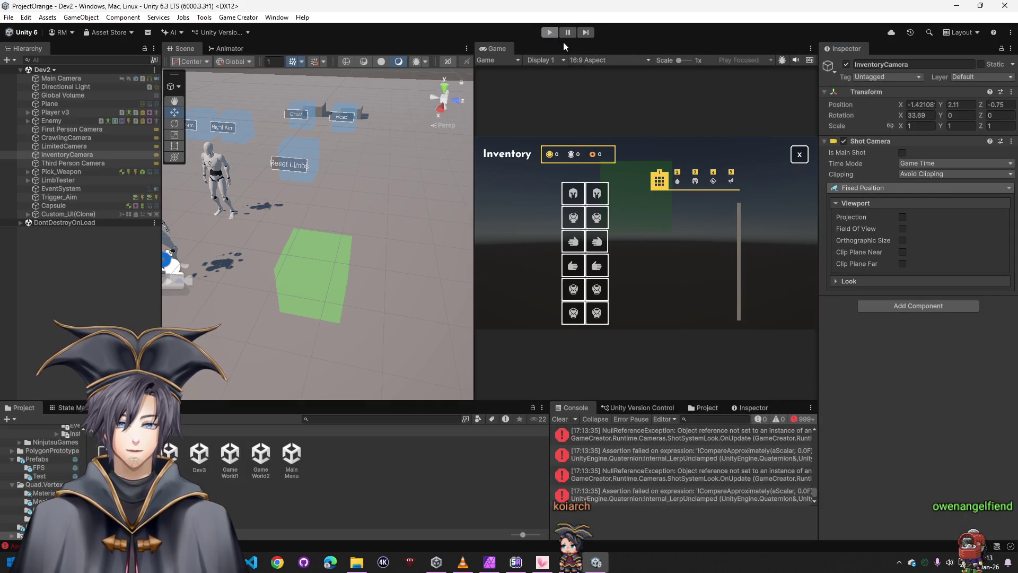
pyautogui.click(559, 420)
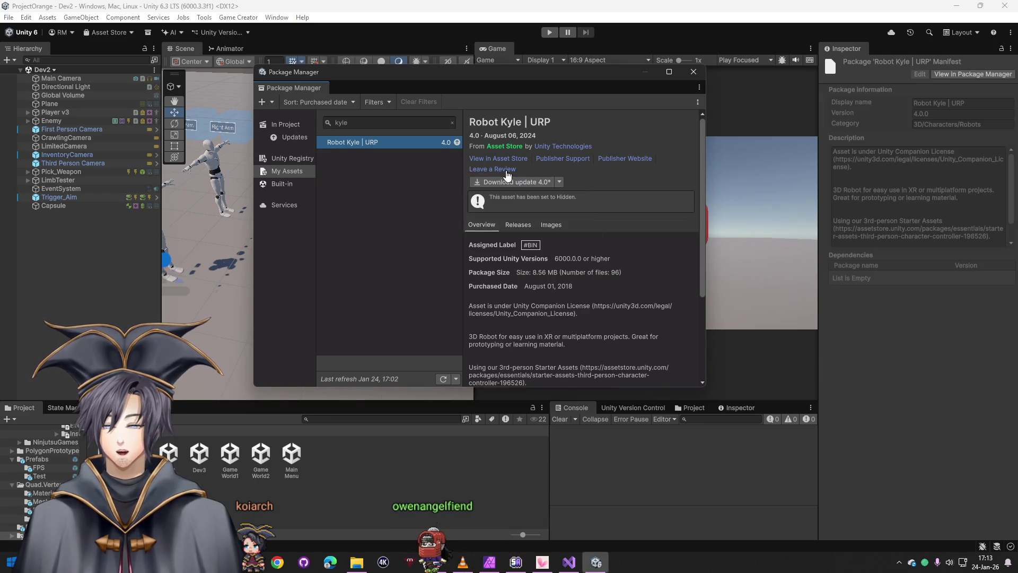
# - Download Robot Kyle | URP 4.0, import it, and install its required package dependencies
pyautogui.click(514, 182)
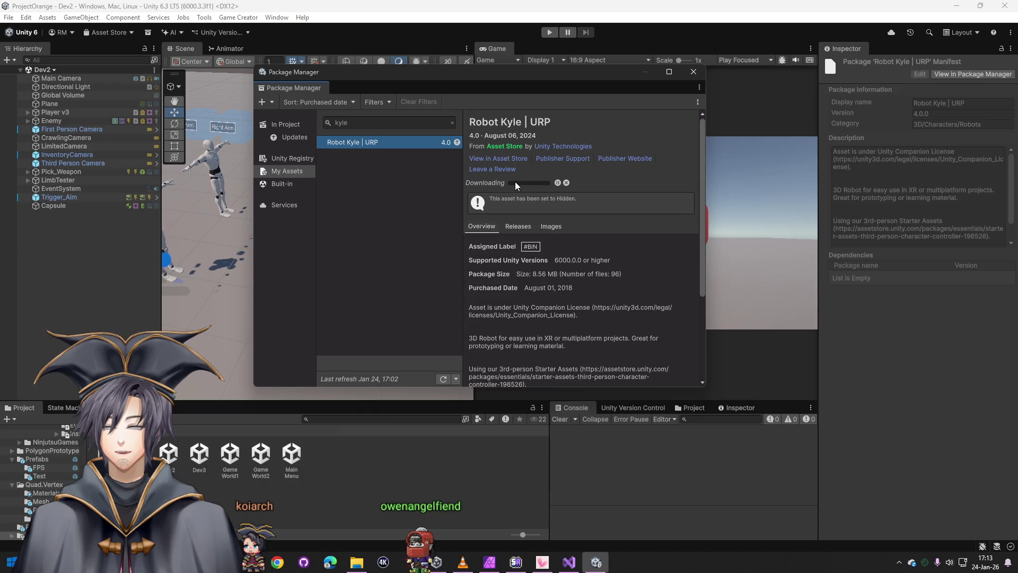
pyautogui.click(517, 181)
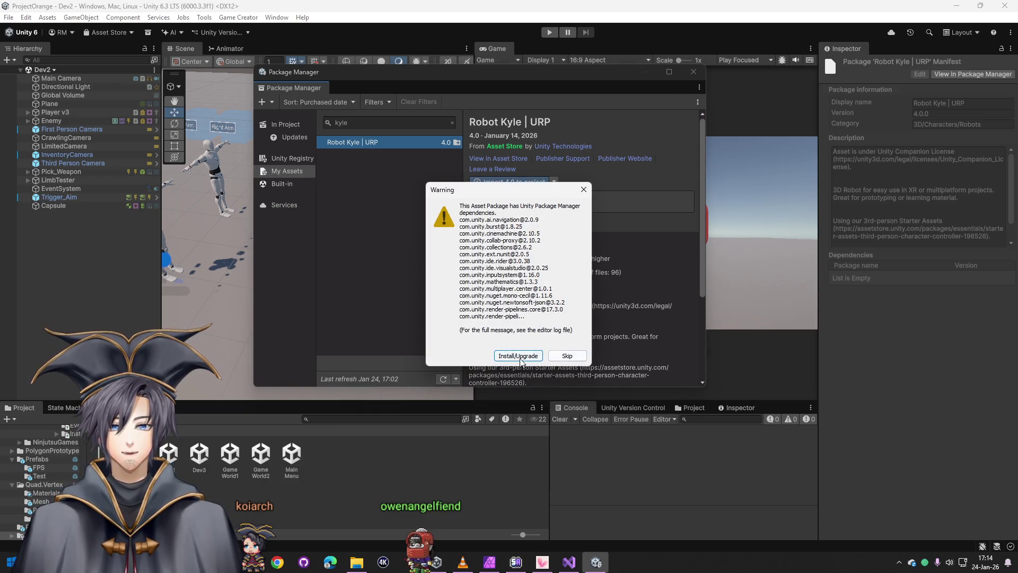
pyautogui.click(519, 356)
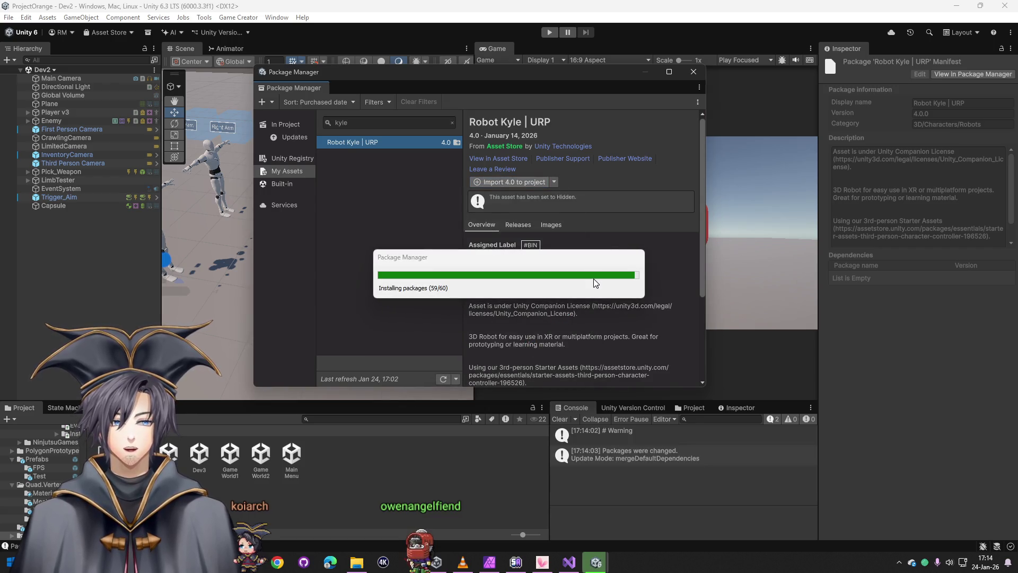
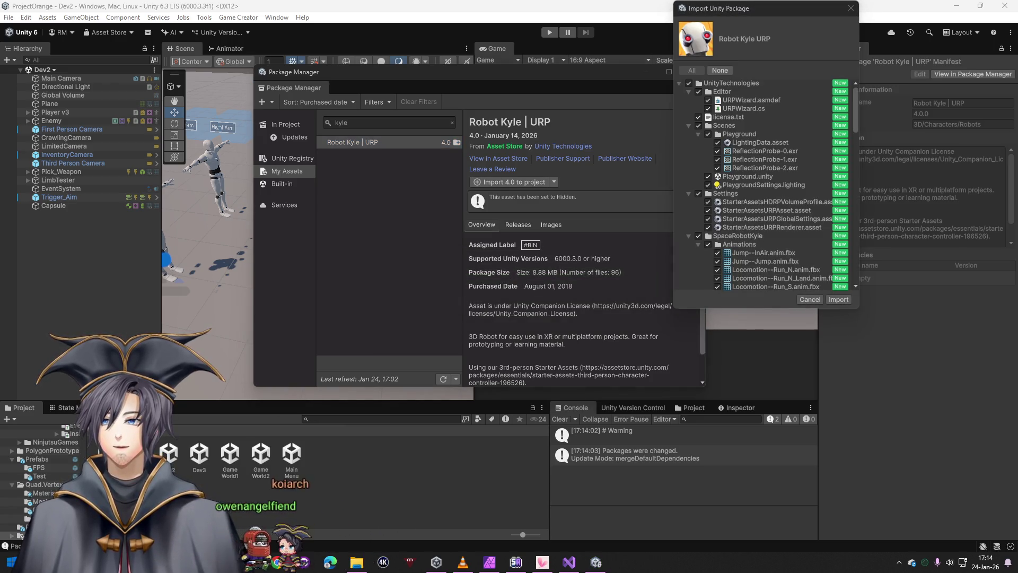
# - Import the Robot Kyle URP 4.0 package, then close Visual Studio and the Package Manager
pyautogui.click(840, 299)
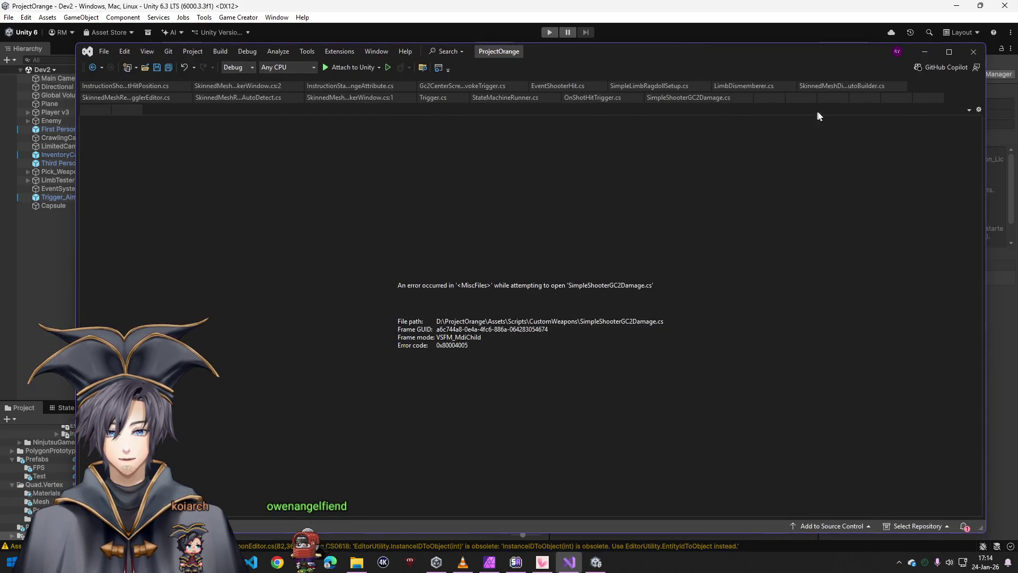
pyautogui.click(972, 51)
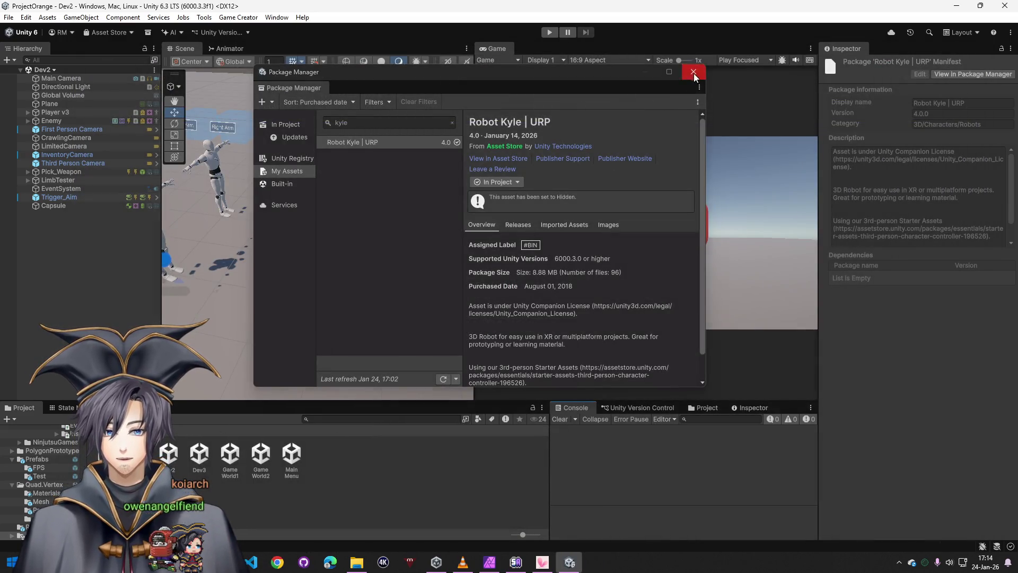
pyautogui.click(693, 71)
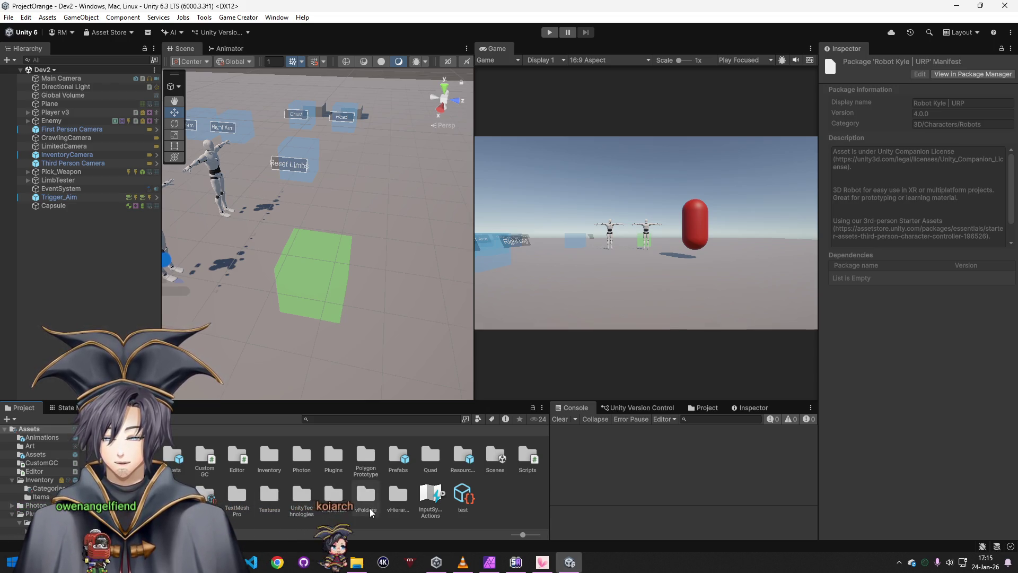
# - Open the SpaceRobotKyle Prefabs folder, select Player v3 and drag the robot onto its character model field
pyautogui.doubleClick(300, 501)
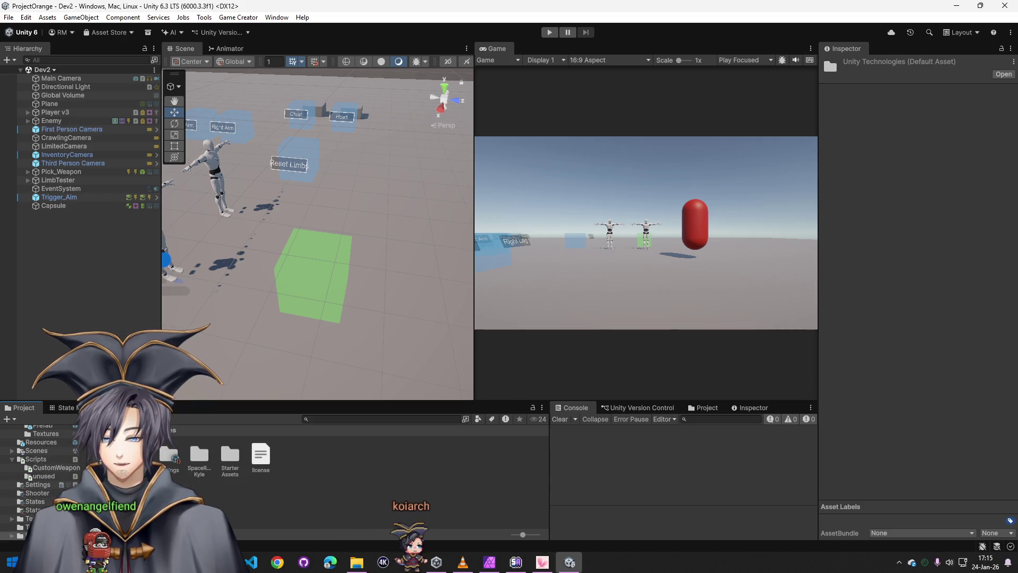
pyautogui.doubleClick(199, 460)
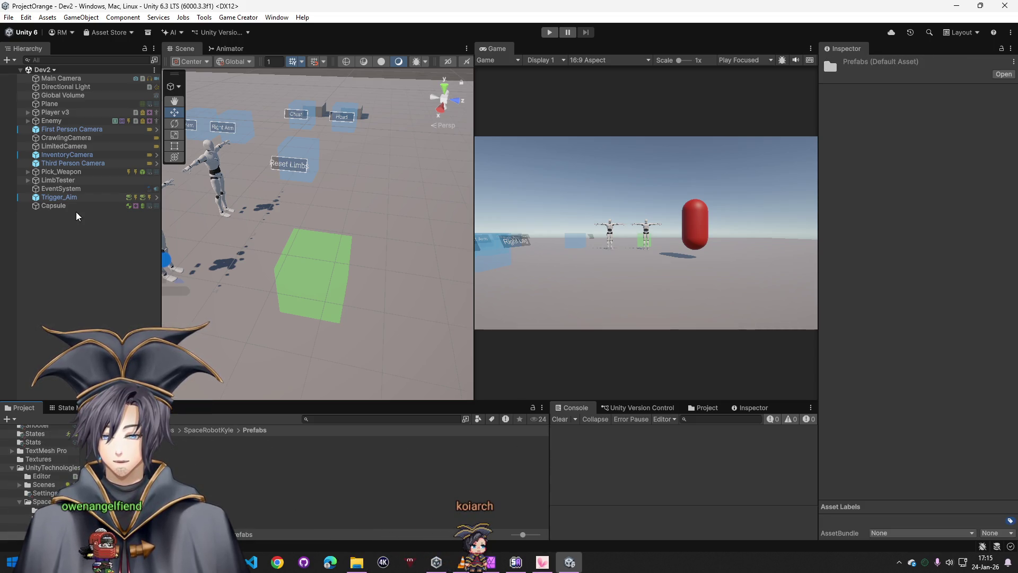
pyautogui.click(55, 113)
pyautogui.scroll(-10, 867, 371)
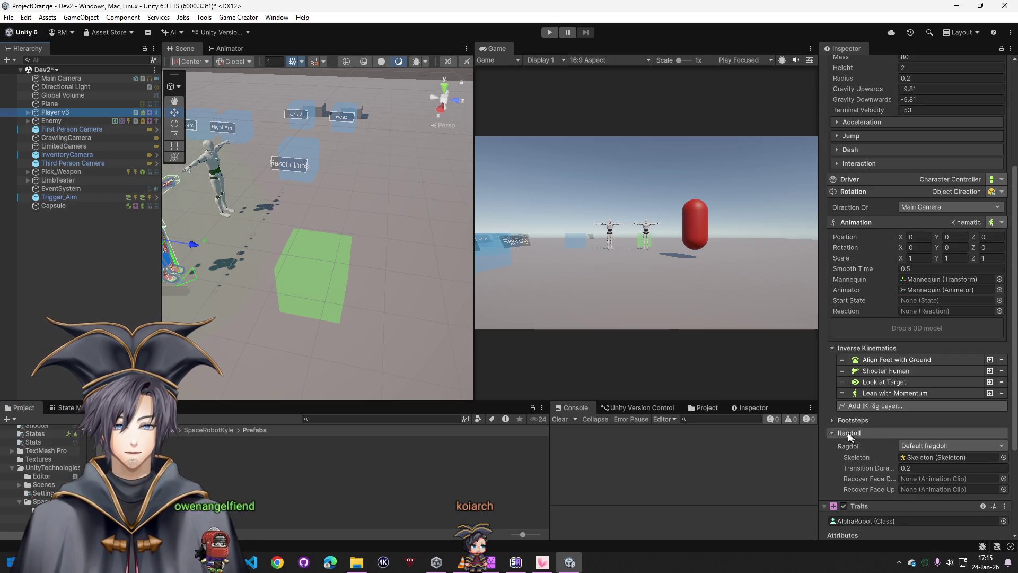
pyautogui.moveTo(202, 450)
pyautogui.mouseDown()
pyautogui.moveTo(756, 375)
pyautogui.moveTo(896, 332)
pyautogui.mouseUp()
# - Save the scene as Dev4 in the Scenes folder and give Player v3 the RobotKyle model
pyautogui.click(9, 17)
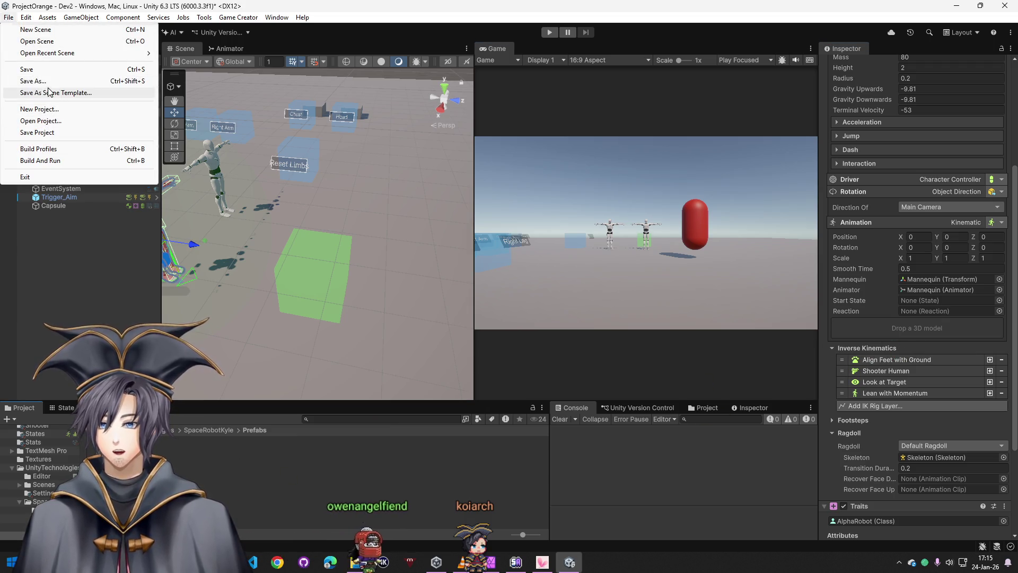
pyautogui.click(43, 81)
pyautogui.write('Dev4')
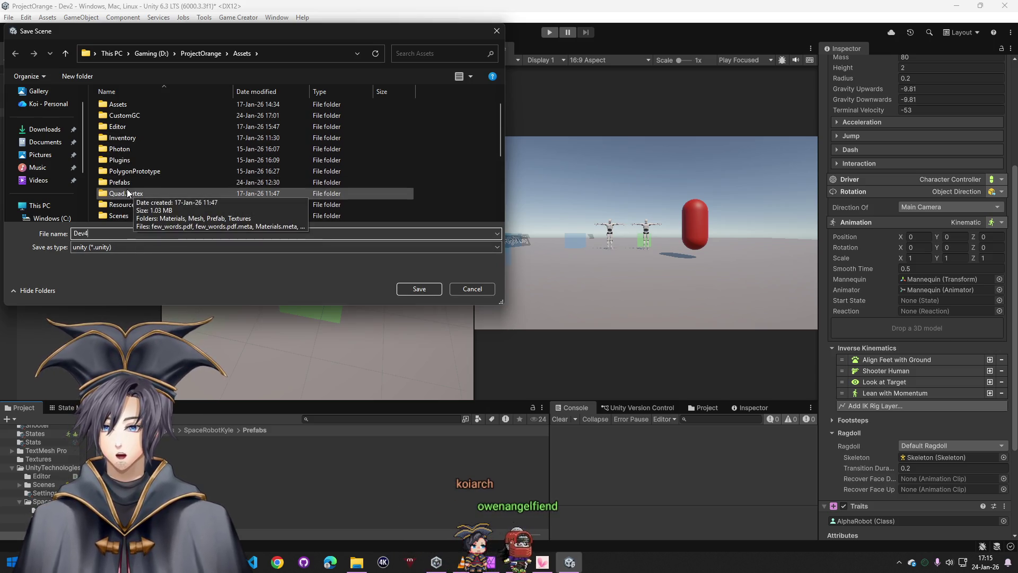
pyautogui.doubleClick(126, 212)
pyautogui.click(421, 289)
pyautogui.moveTo(191, 461)
pyautogui.mouseDown()
pyautogui.moveTo(937, 326)
pyautogui.moveTo(846, 333)
pyautogui.mouseUp()
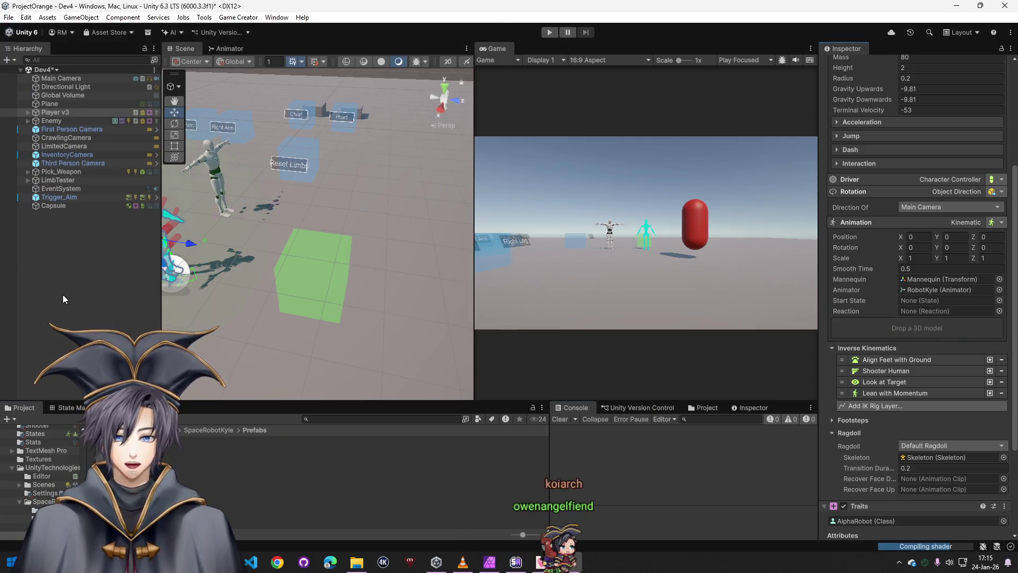
pyautogui.click(63, 294)
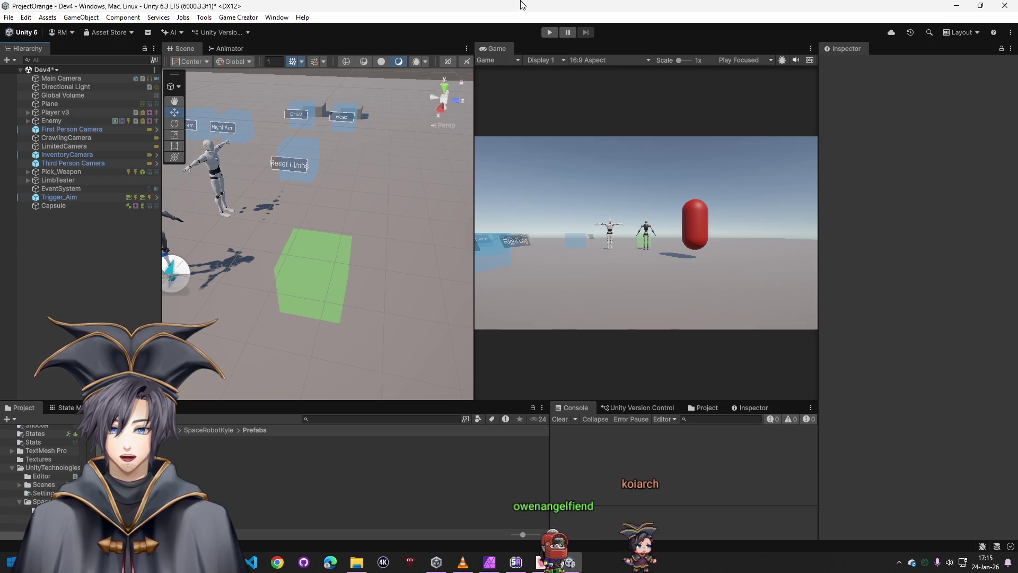
pyautogui.click(550, 32)
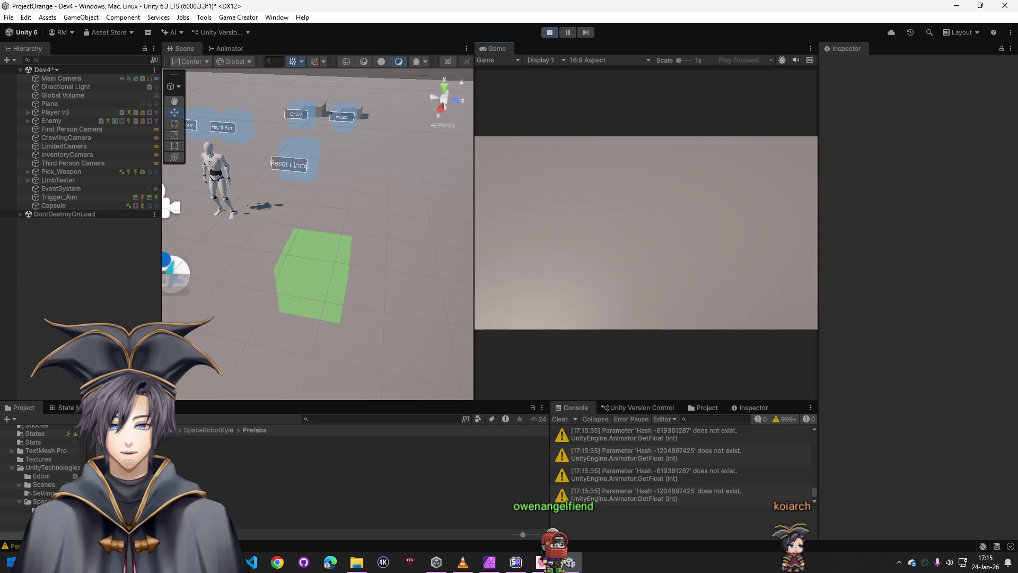
pyautogui.moveTo(339, 289)
pyautogui.mouseDown()
pyautogui.moveTo(73, 276)
pyautogui.moveTo(491, 282)
pyautogui.moveTo(549, 209)
pyautogui.moveTo(464, 223)
pyautogui.moveTo(155, 159)
pyautogui.mouseUp()
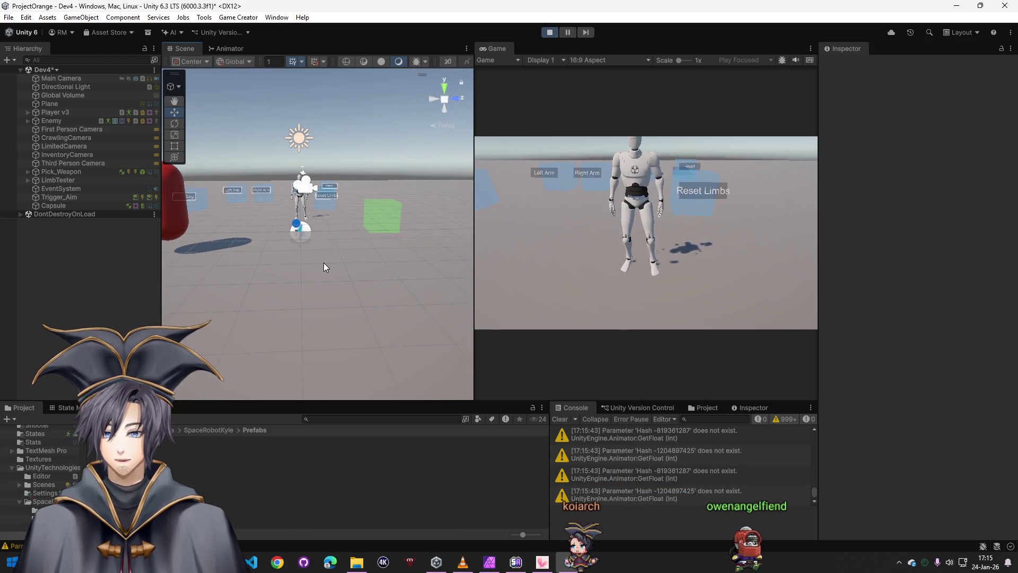
pyautogui.click(689, 300)
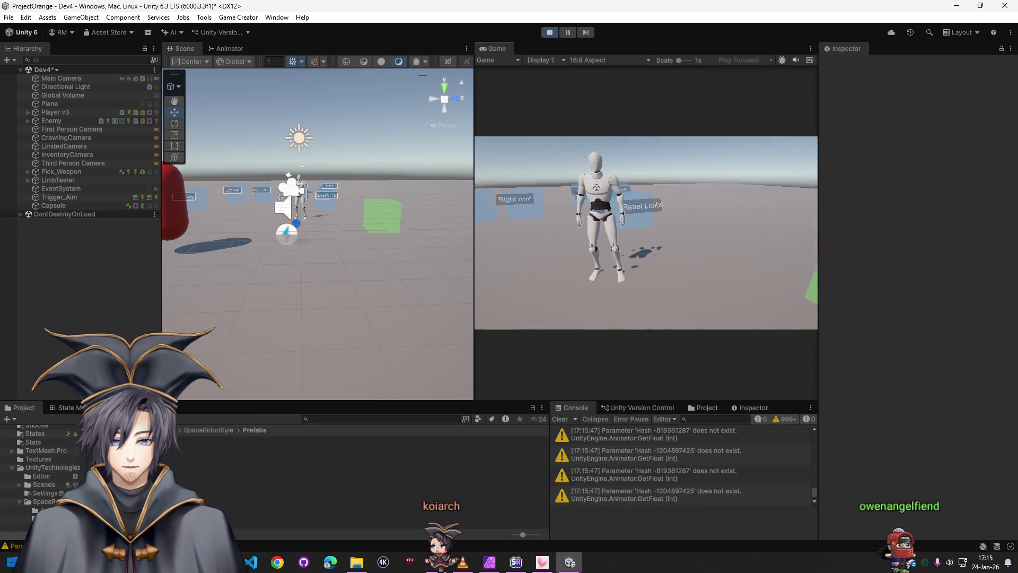
pyautogui.press('super')
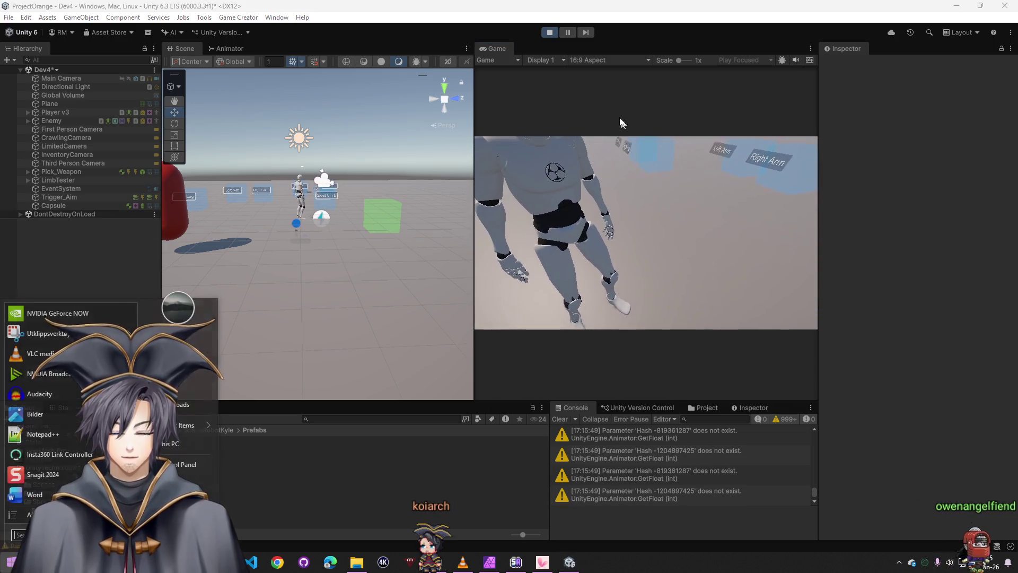
pyautogui.click(549, 33)
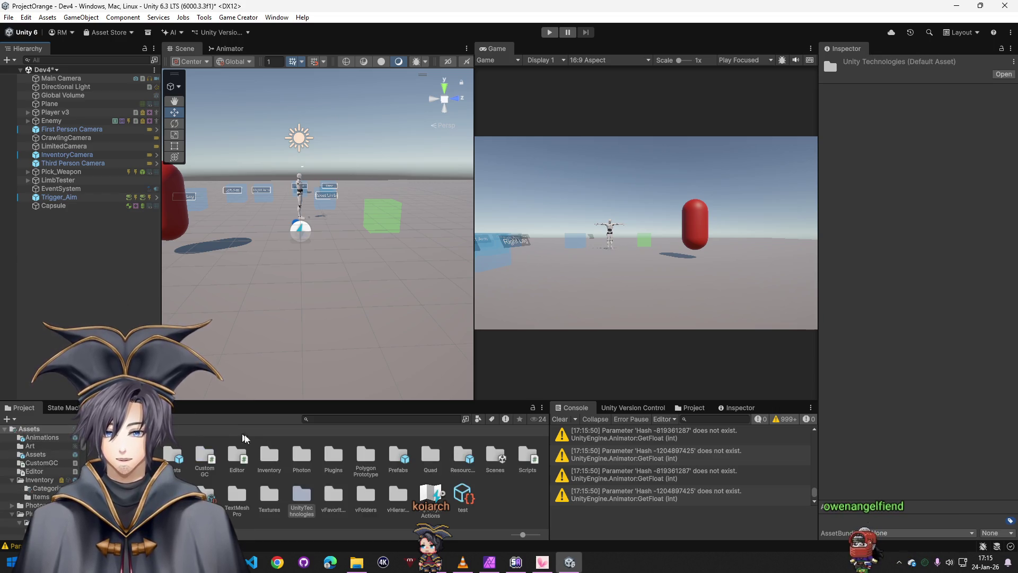
# - Open the Dev2 scene from the Scenes folder, answering the unsaved-changes prompt
pyautogui.doubleClick(493, 457)
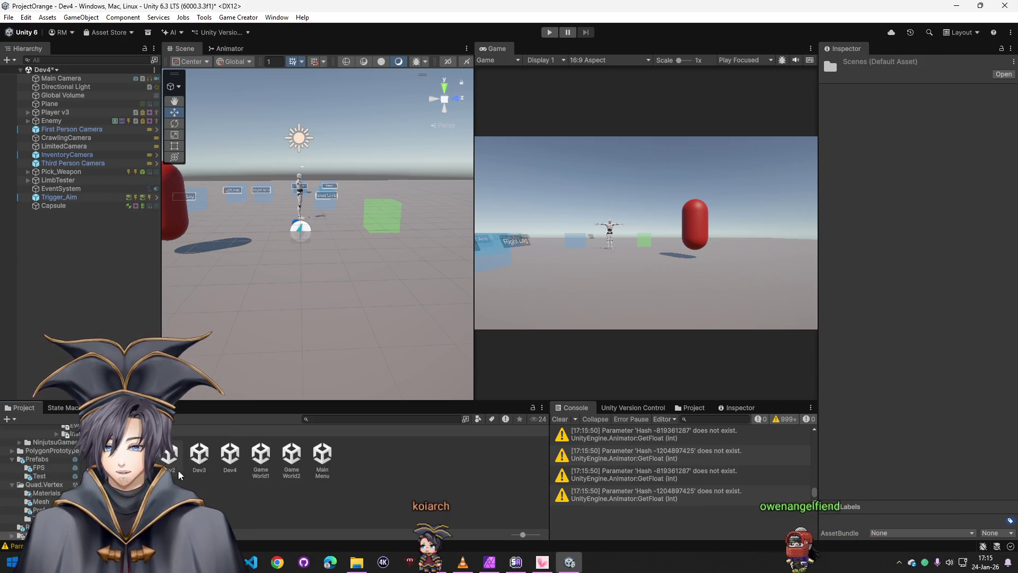
pyautogui.doubleClick(169, 456)
pyautogui.click(527, 304)
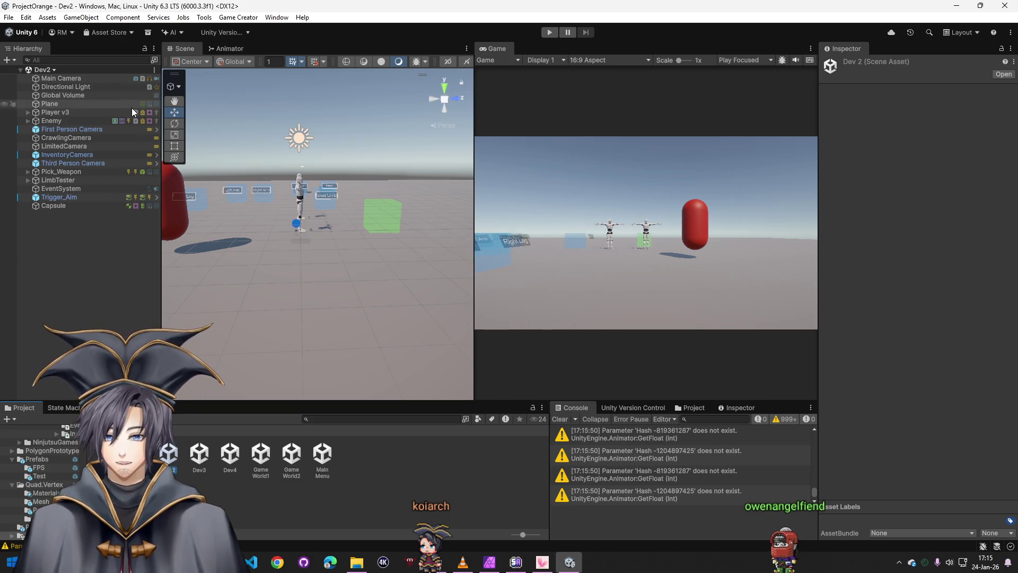
# - Save the scene as Dev4 in the Scenes folder, replacing the existing Dev4 file
pyautogui.click(8, 18)
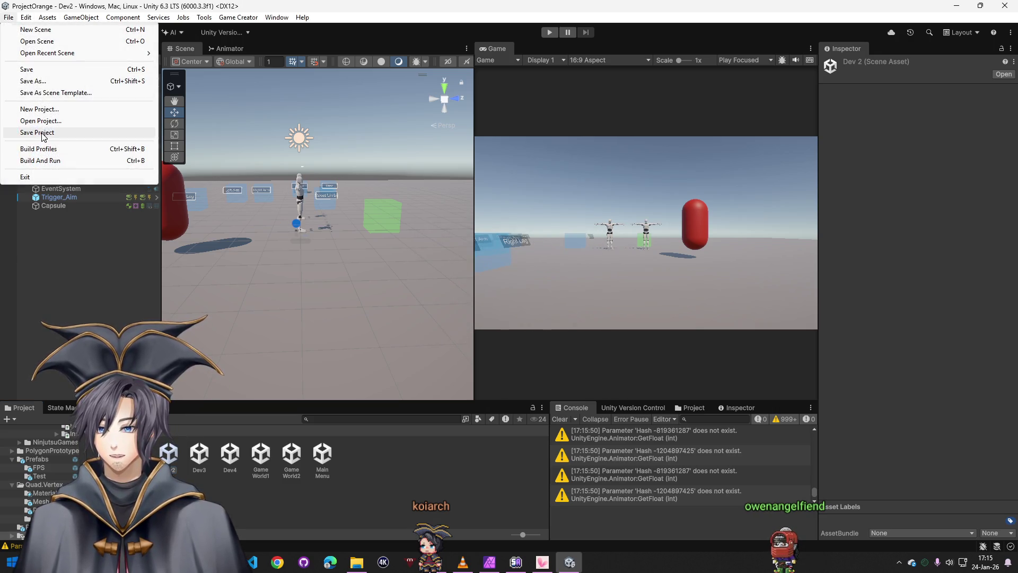
pyautogui.click(32, 81)
pyautogui.write('De')
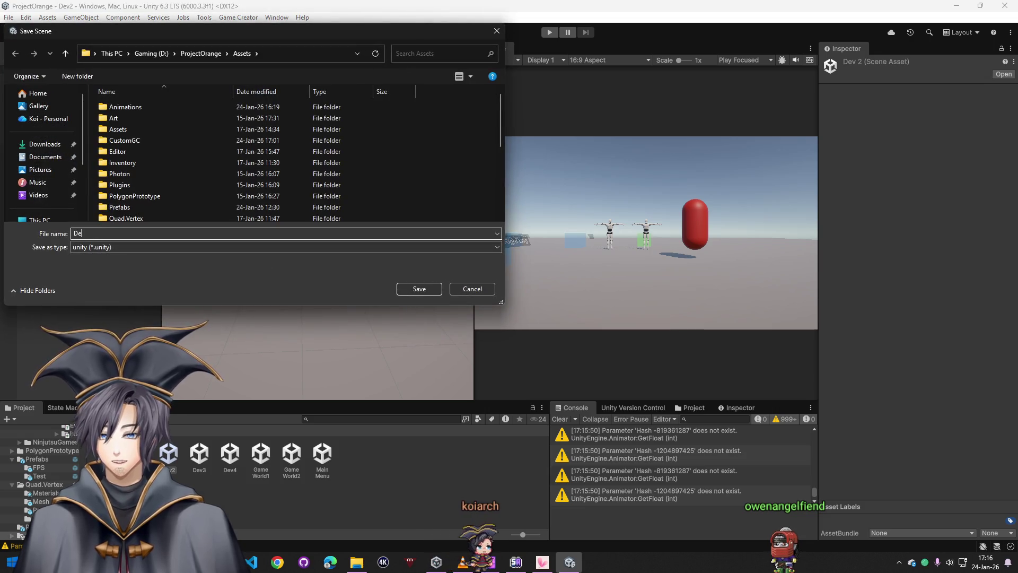
pyautogui.write('v4')
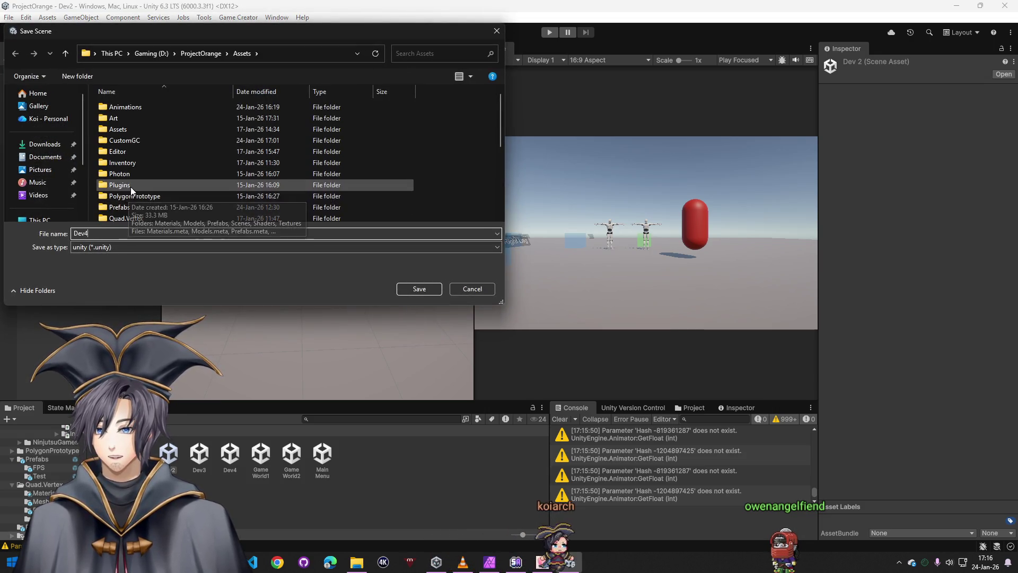
pyautogui.scroll(-1, 132, 199)
pyautogui.doubleClick(131, 198)
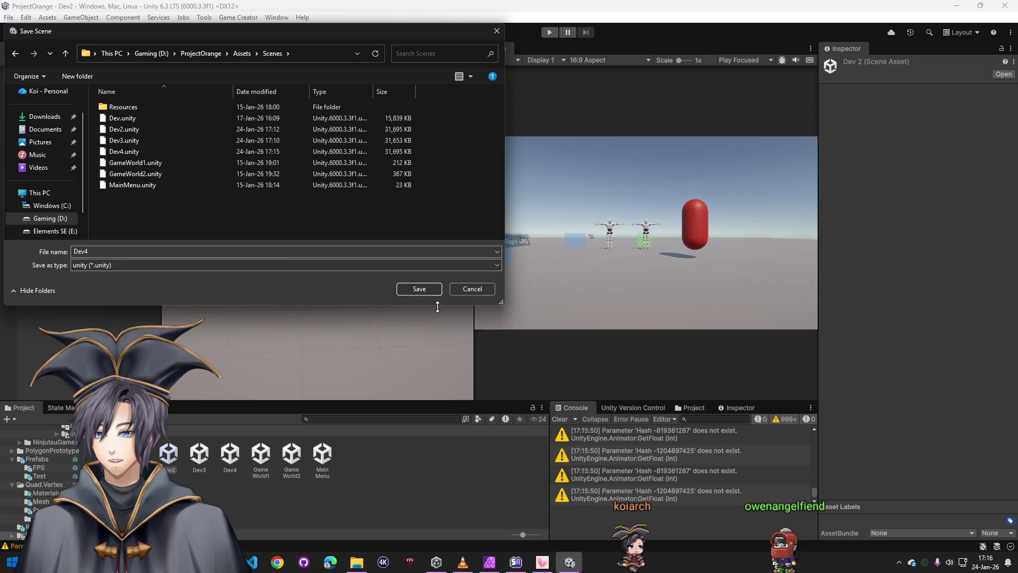
pyautogui.click(419, 289)
pyautogui.click(526, 282)
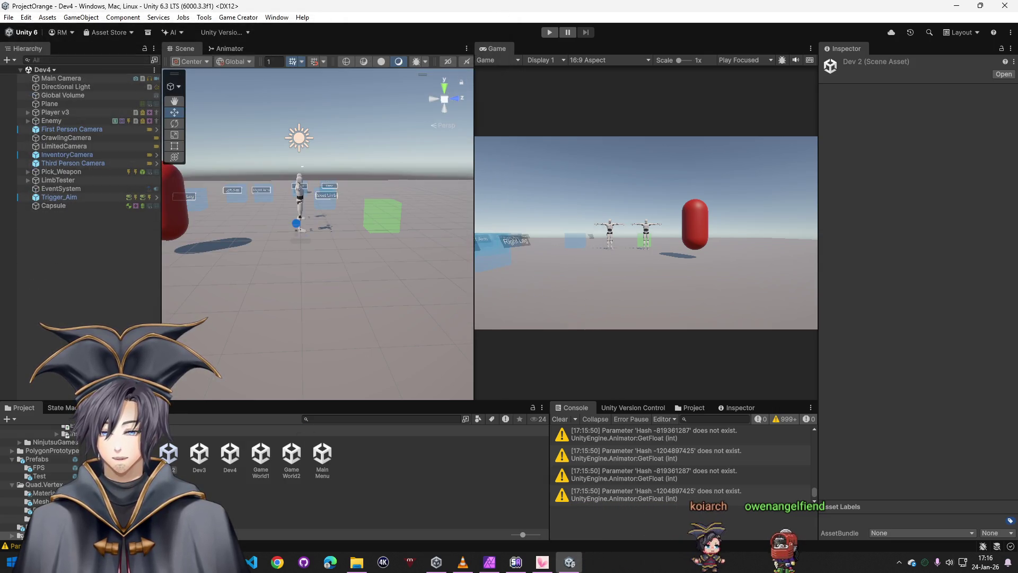
pyautogui.click(93, 428)
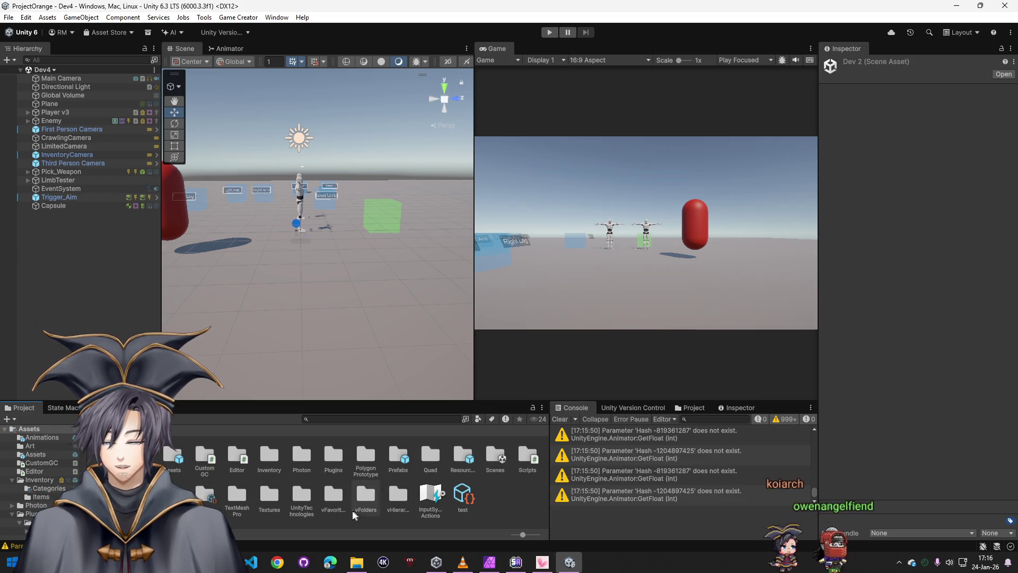
# - Assign the KyleRobot model from SpaceRobotKyle > Models to Player v3 and enter play mode
pyautogui.doubleClick(301, 495)
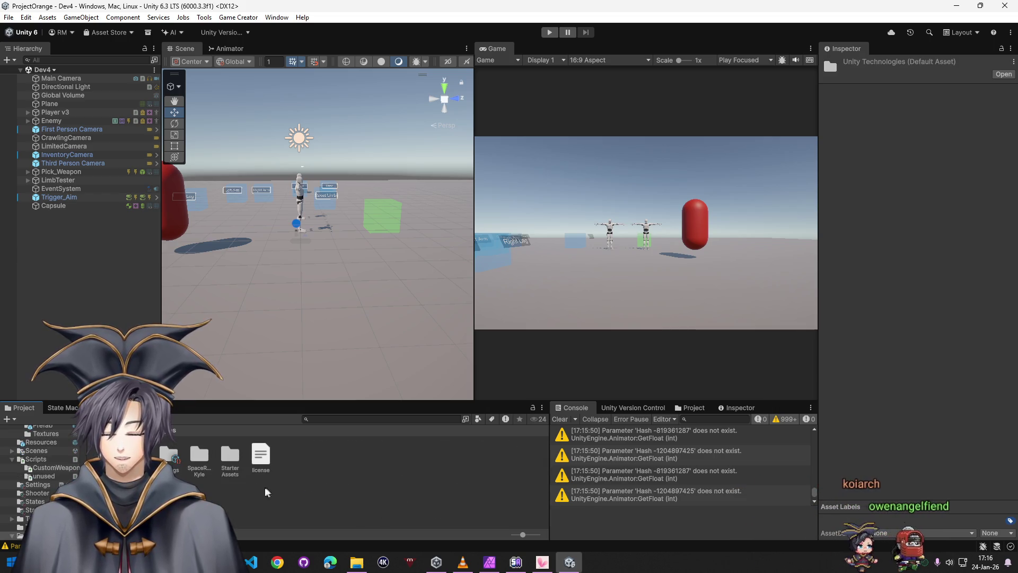
pyautogui.doubleClick(200, 461)
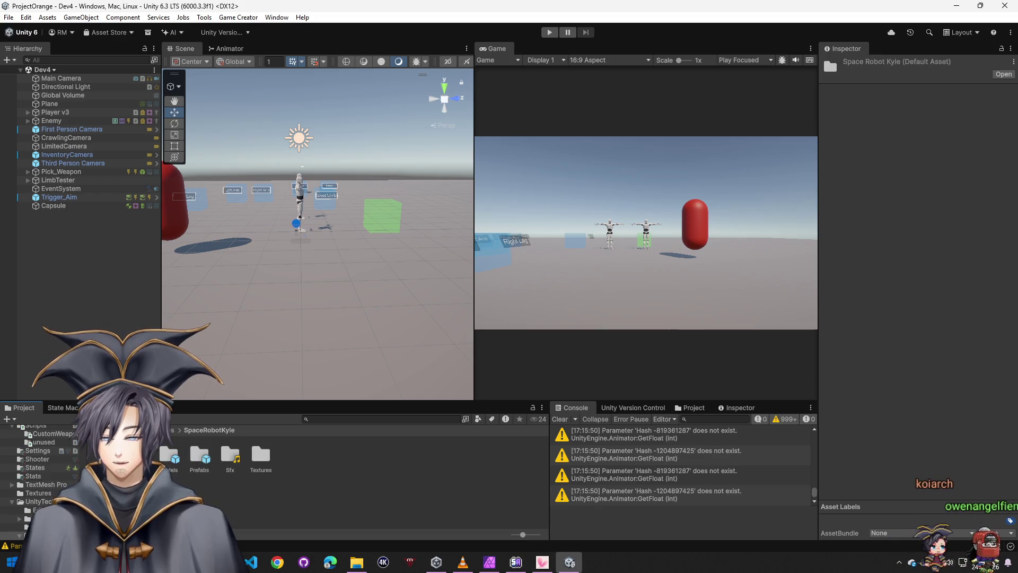
pyautogui.doubleClick(170, 457)
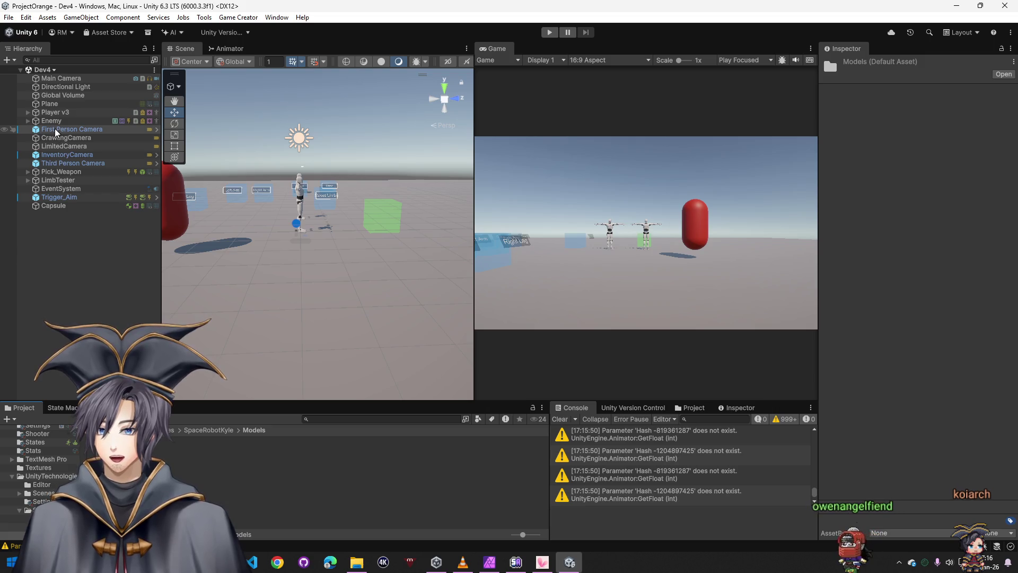
pyautogui.click(53, 113)
pyautogui.scroll(-10, 924, 371)
pyautogui.moveTo(201, 451); pyautogui.dragTo(950, 358)
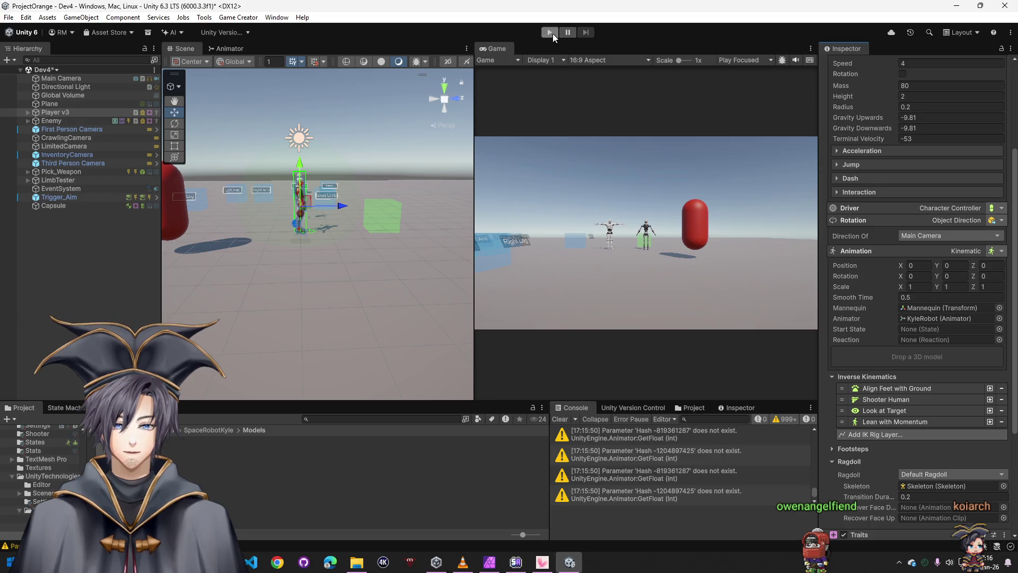
pyautogui.click(552, 33)
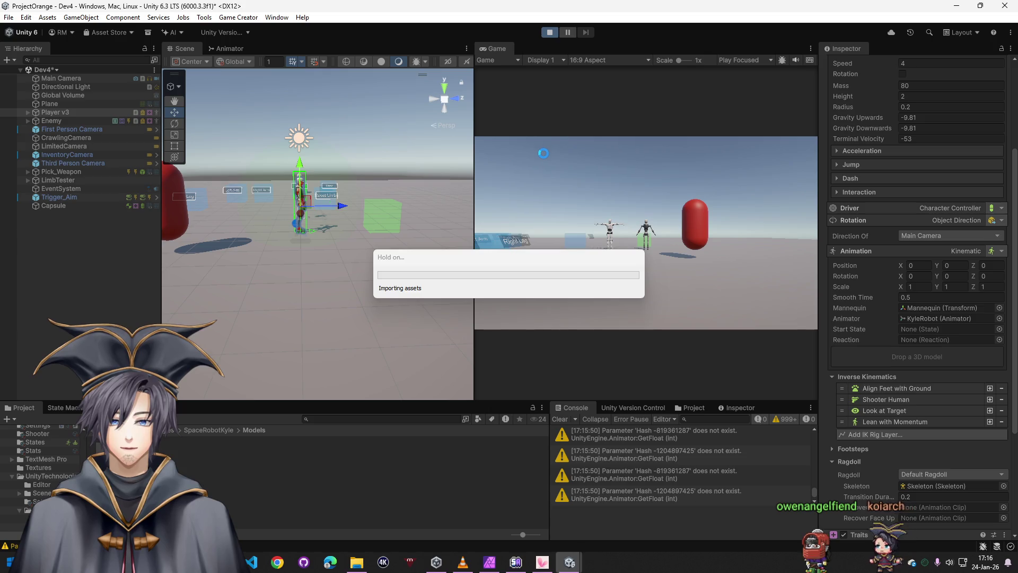
# - Close the Animator view and dock the Scene and Game views side by side
pyautogui.click(546, 166)
pyautogui.press('w')
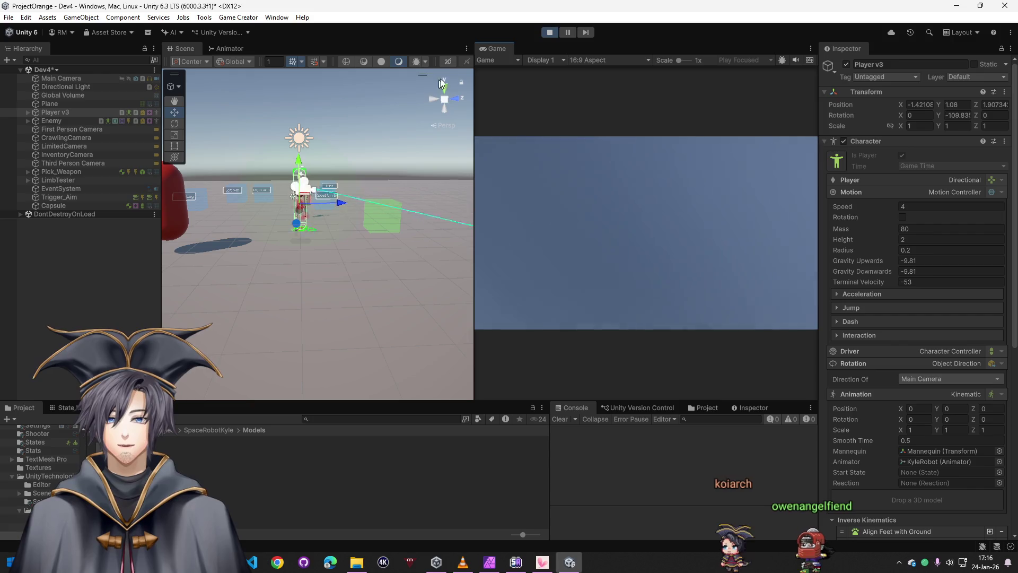
pyautogui.moveTo(184, 49)
pyautogui.mouseDown()
pyautogui.moveTo(297, 59)
pyautogui.moveTo(513, 53)
pyautogui.mouseUp()
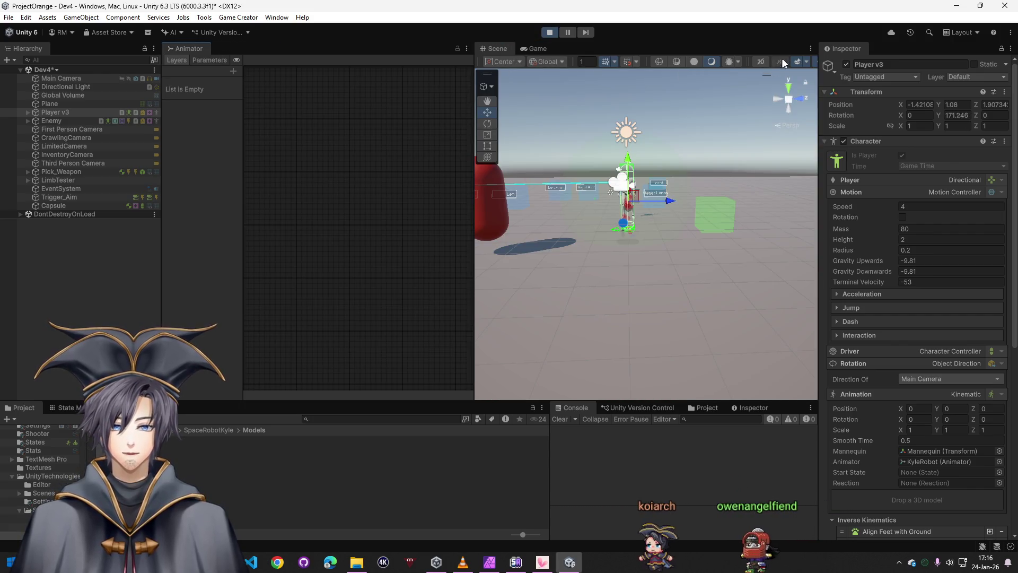
pyautogui.moveTo(473, 137); pyautogui.dragTo(422, 137)
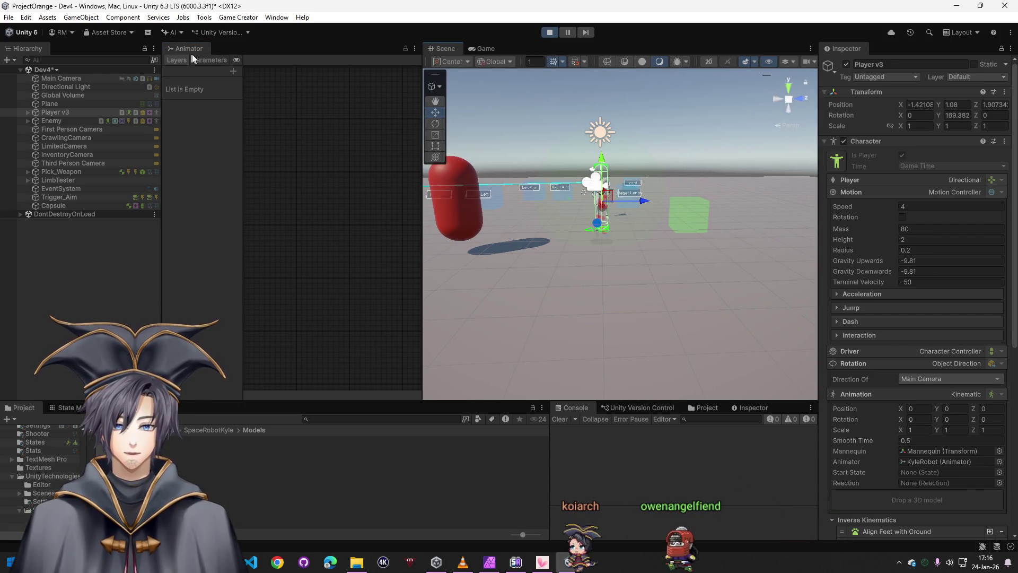
pyautogui.rightClick(194, 47)
pyautogui.click(231, 80)
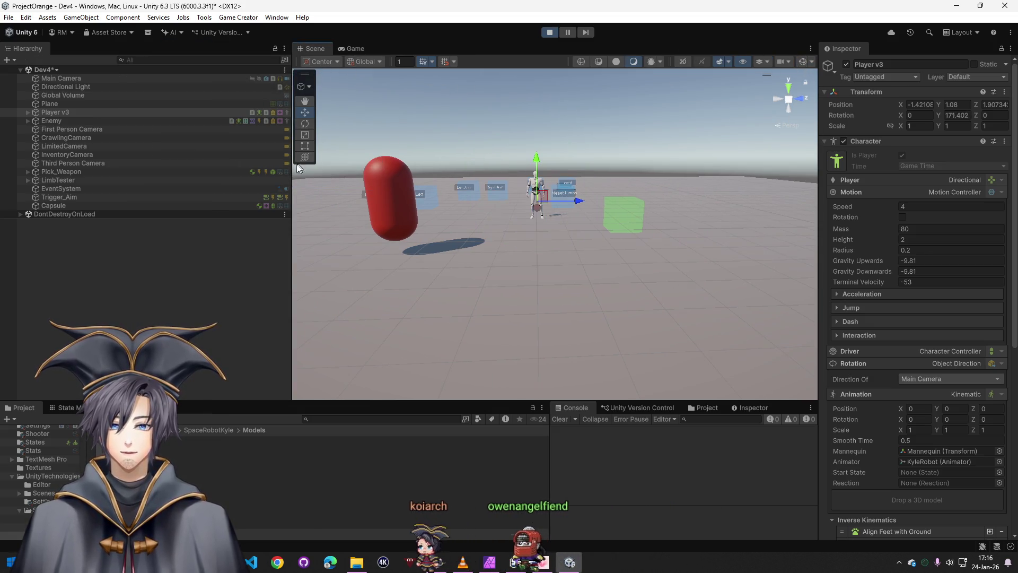
pyautogui.moveTo(290, 168); pyautogui.dragTo(166, 183)
pyautogui.moveTo(195, 51); pyautogui.dragTo(191, 150)
# - Frame Player v3, walk it around the level, and disable its Skinned Mesh Region Toggler
pyautogui.press('f')
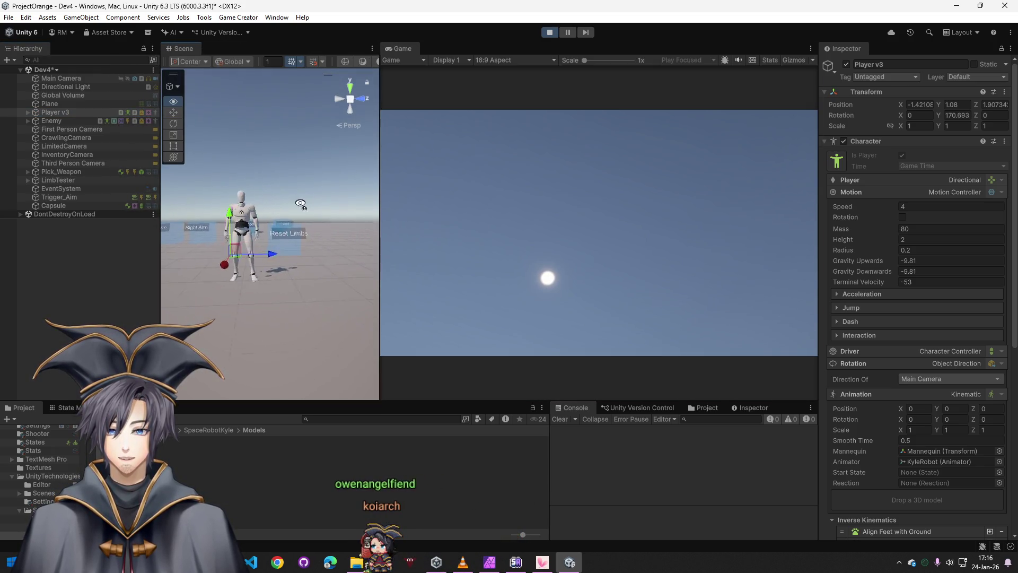
pyautogui.press('w')
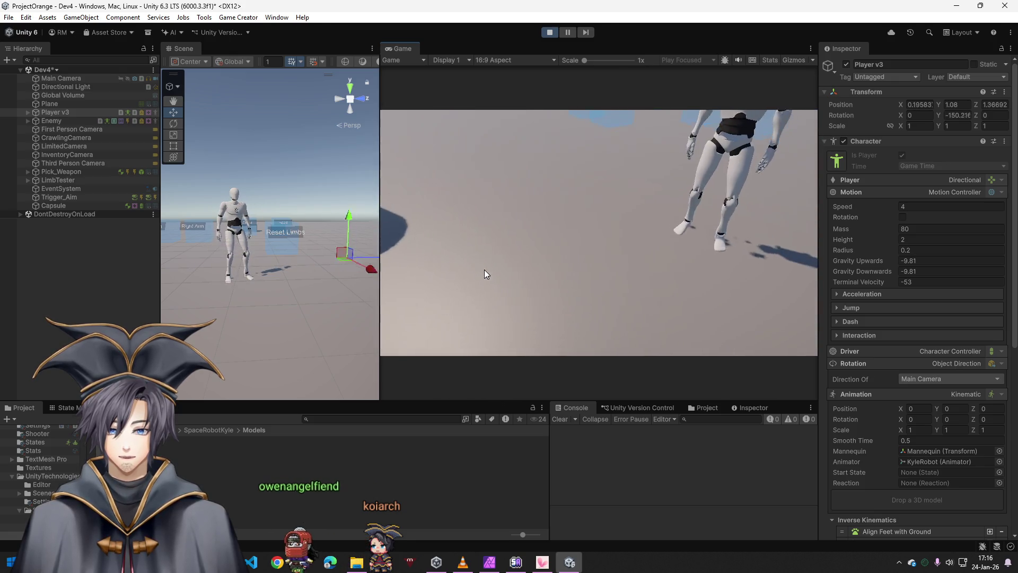
pyautogui.press('super')
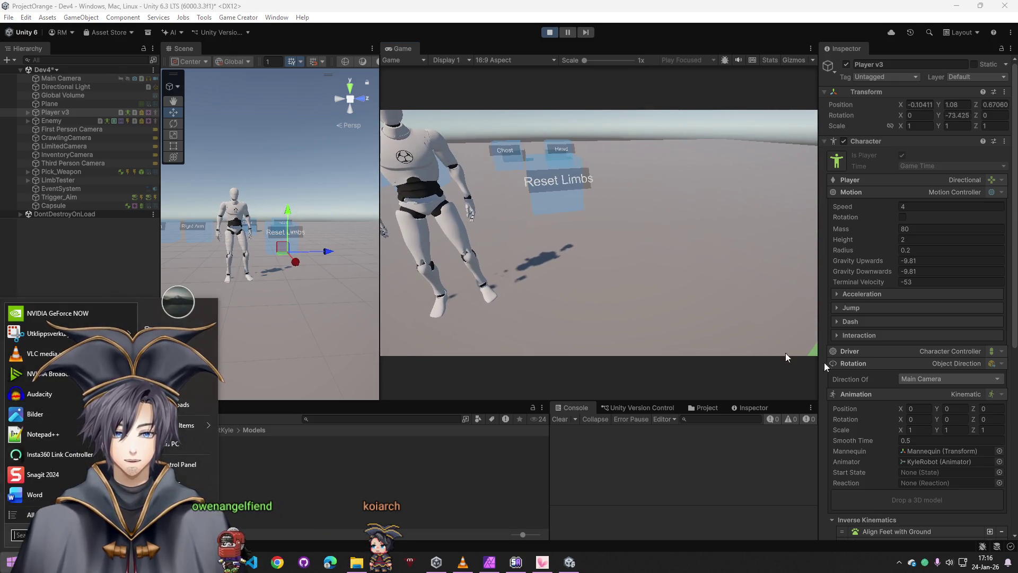
pyautogui.scroll(-5, 917, 430)
pyautogui.scroll(3, 915, 426)
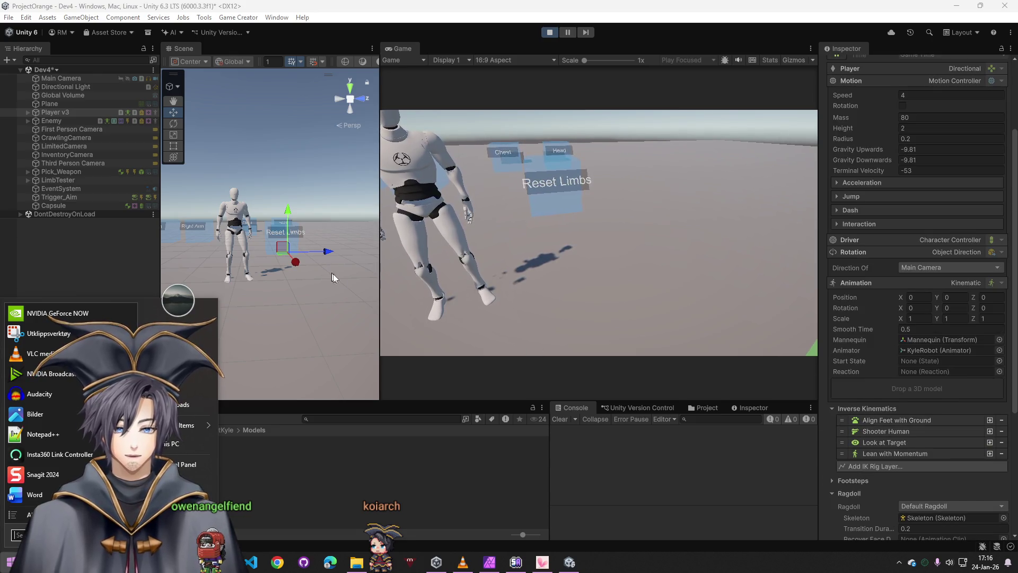
pyautogui.press('w')
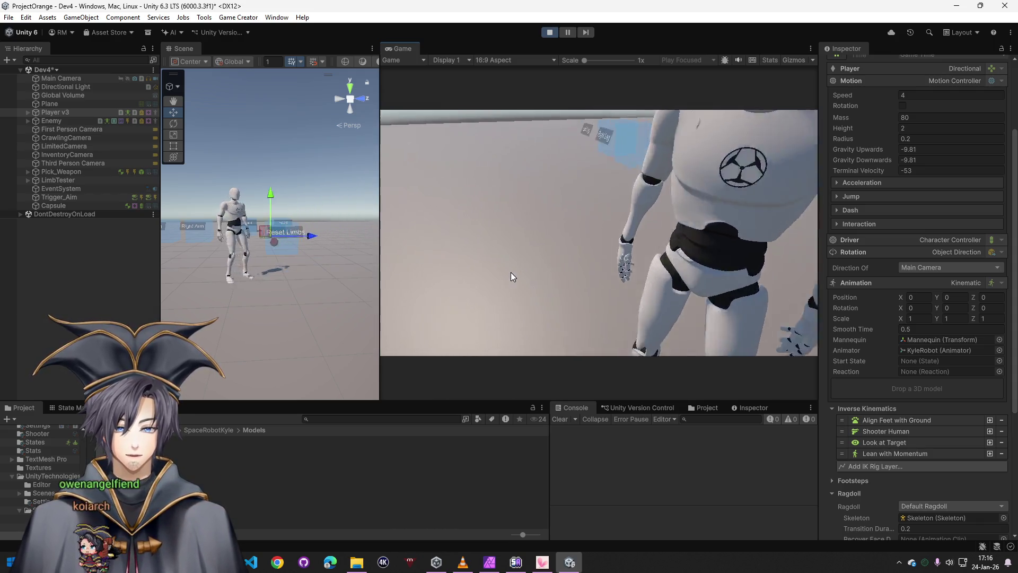
pyautogui.press('super')
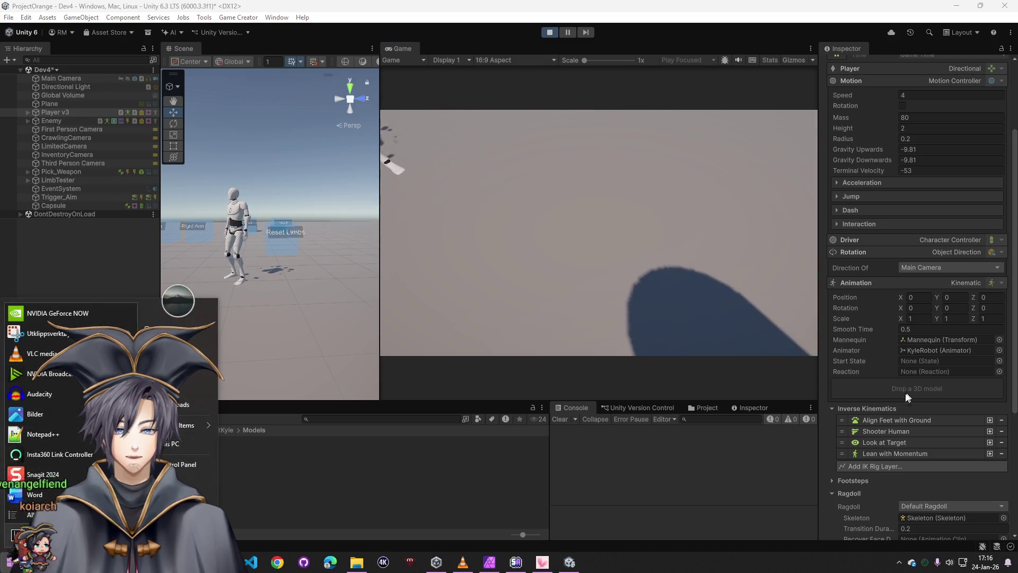
pyautogui.scroll(-5, 893, 397)
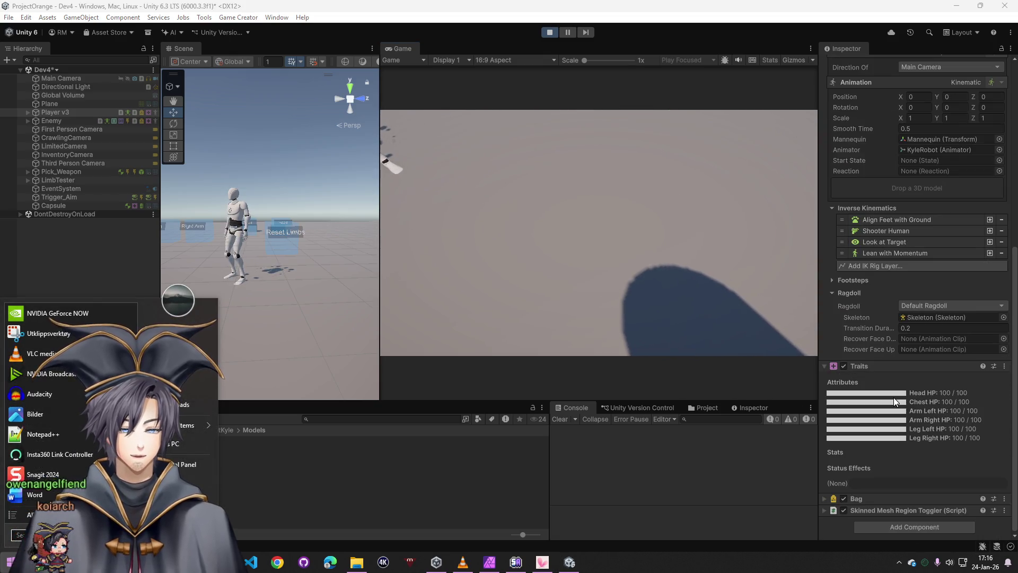
pyautogui.click(843, 510)
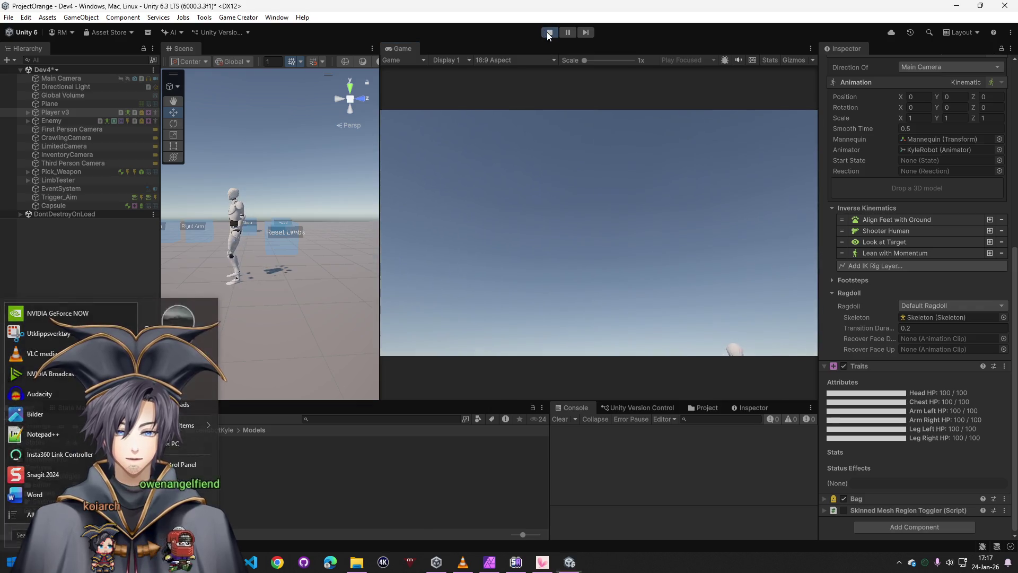
# - Stop the play test and reopen the Dev2 scene, discarding Dev4's unsaved changes
pyautogui.click(547, 33)
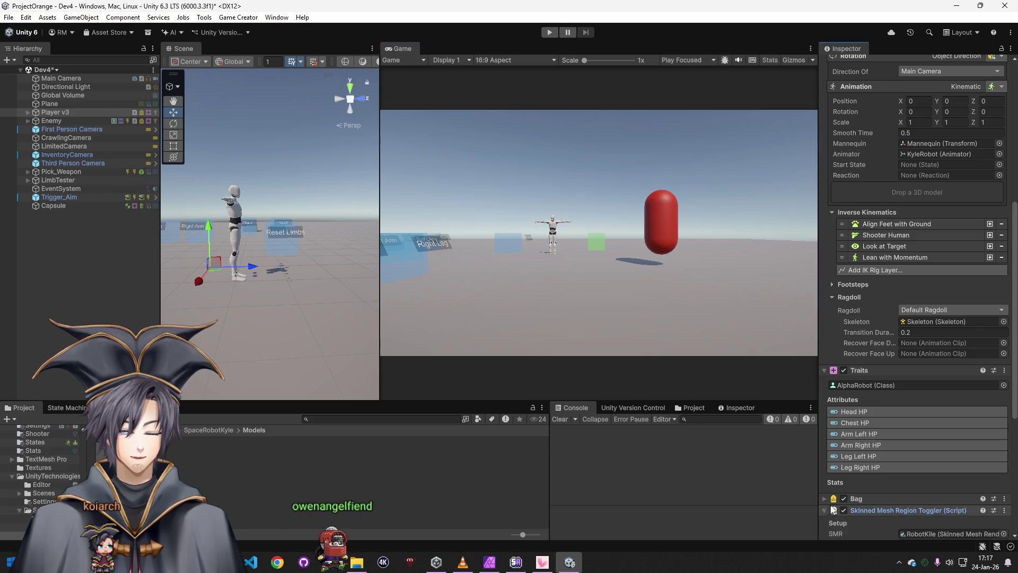
pyautogui.scroll(-5, 838, 504)
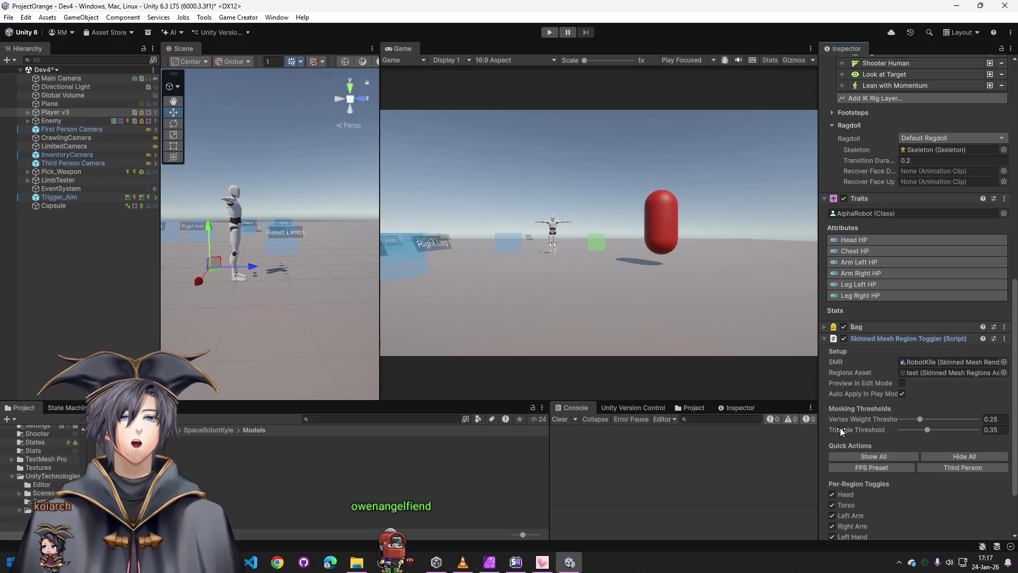
pyautogui.click(277, 17)
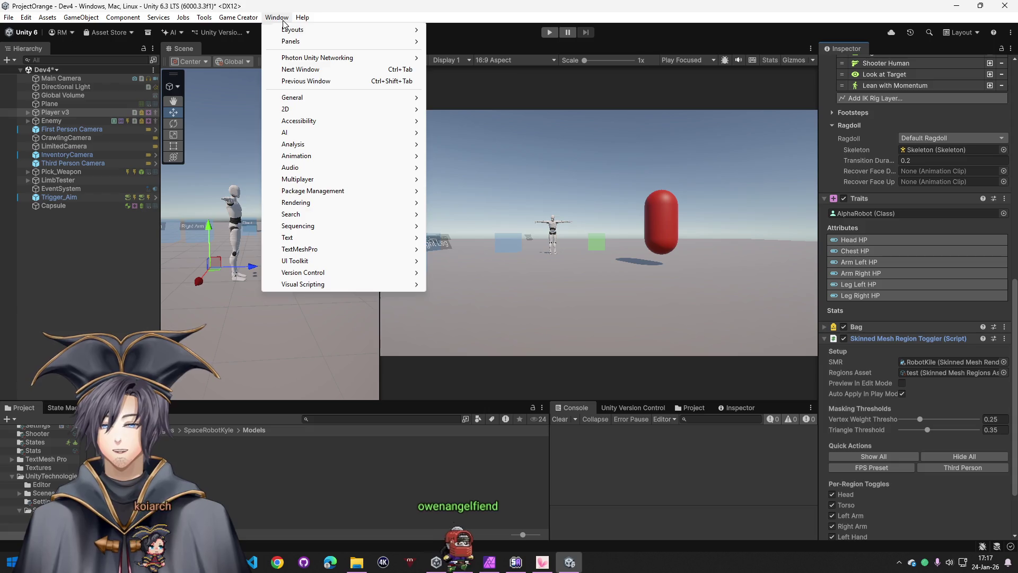
pyautogui.moveTo(302, 18)
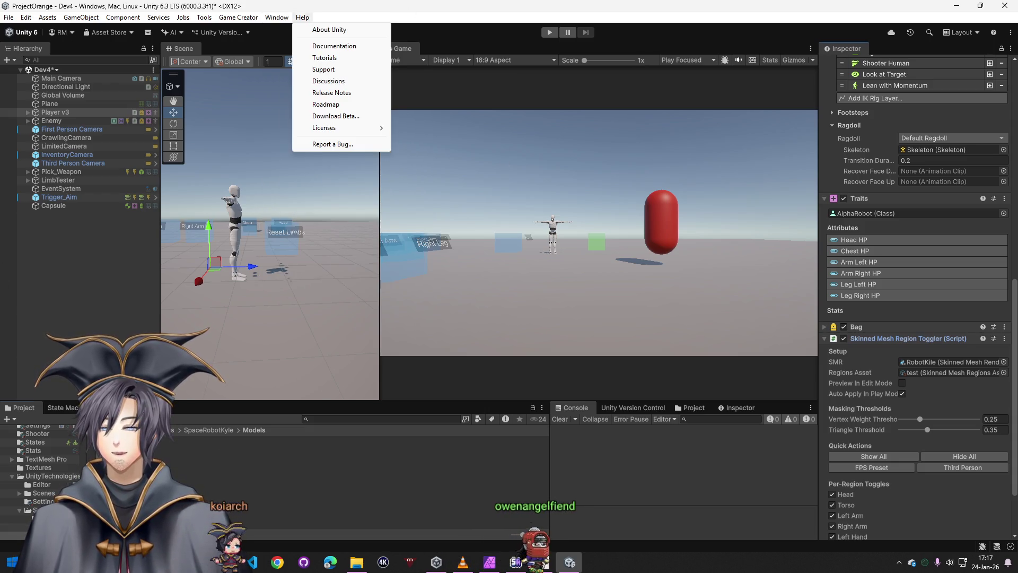
pyautogui.click(242, 459)
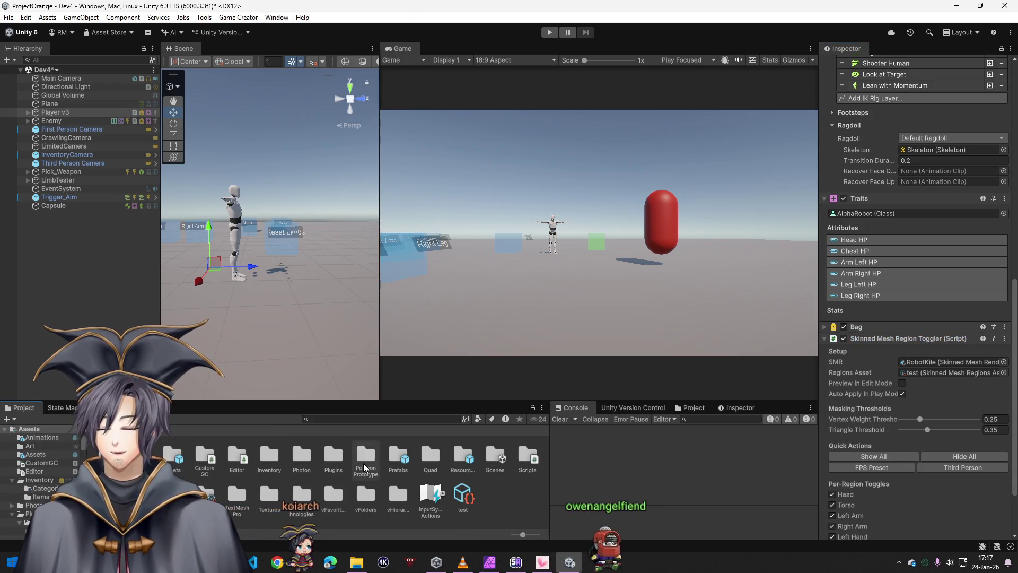
pyautogui.doubleClick(495, 455)
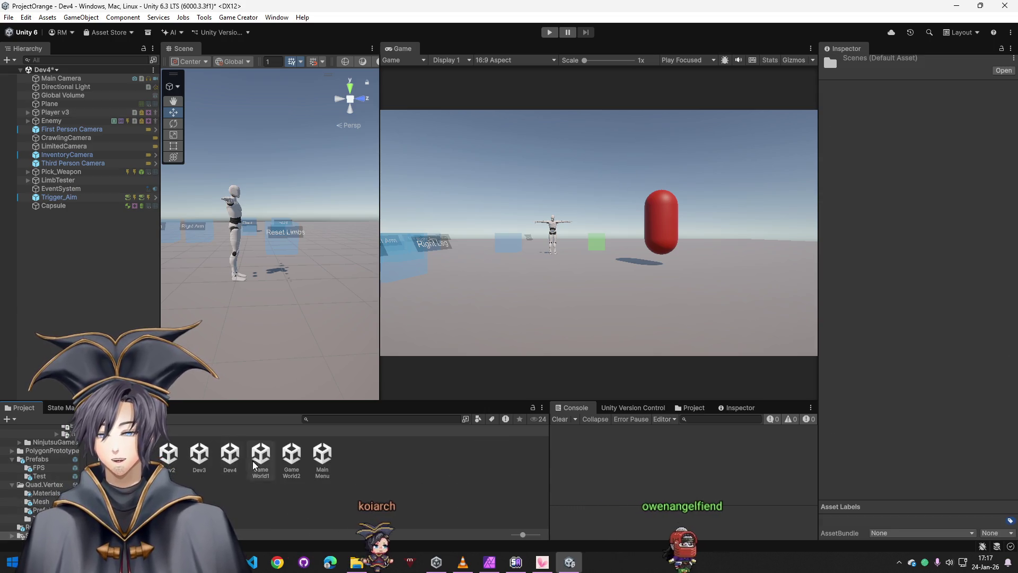
pyautogui.doubleClick(181, 454)
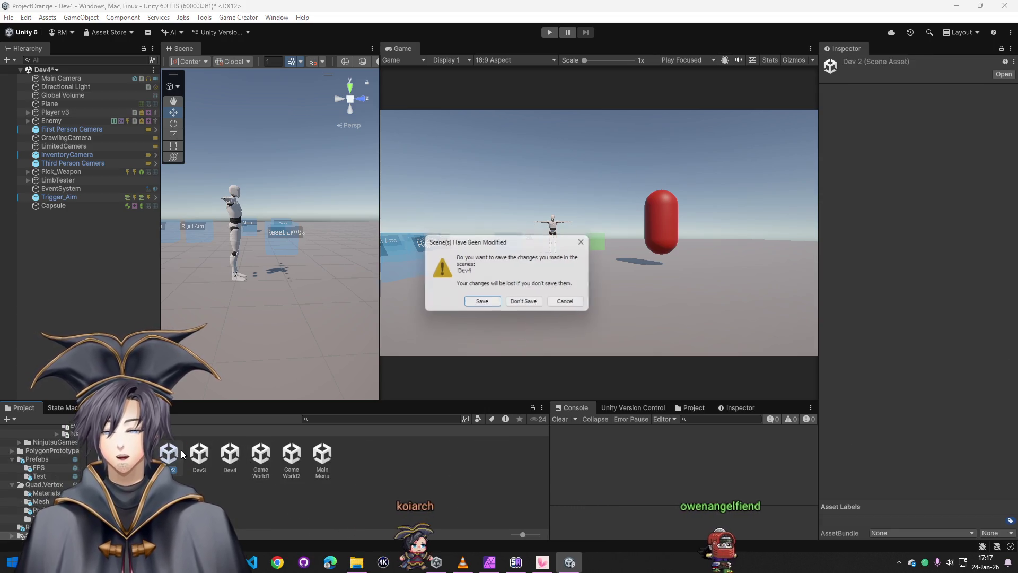
pyautogui.click(525, 302)
# - Save the scene as Dev4 in the Scenes folder, confirming replacement of Dev4.unity
pyautogui.click(8, 17)
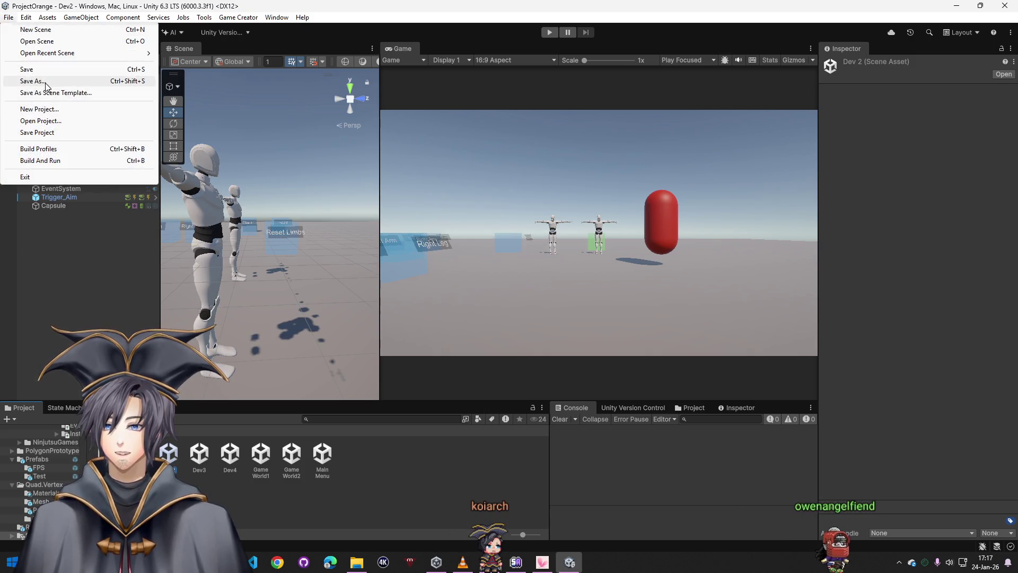
pyautogui.click(62, 87)
pyautogui.write('v4')
pyautogui.scroll(-3, 212, 175)
pyautogui.doubleClick(127, 201)
pyautogui.click(420, 288)
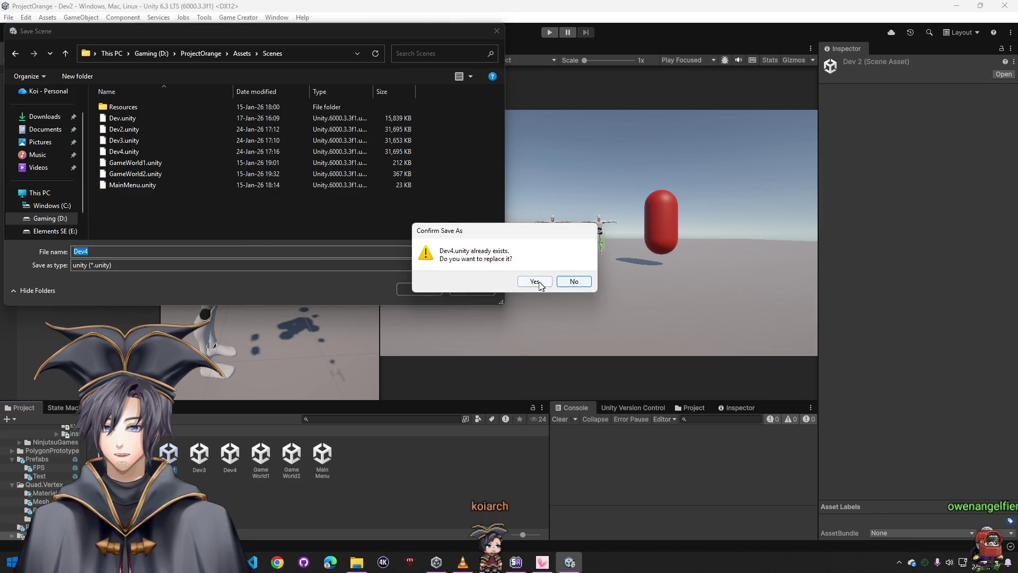
pyautogui.click(528, 283)
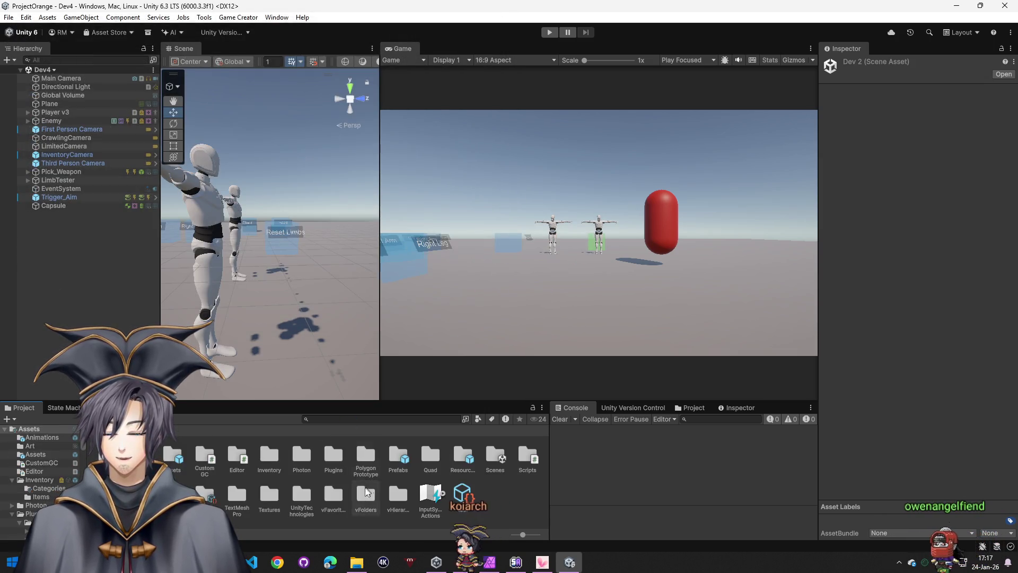
# - Drag the KyleRobot model from SpaceRobotKyle > Models onto Player v3's 'Drop a 3D model' field
pyautogui.doubleClick(347, 499)
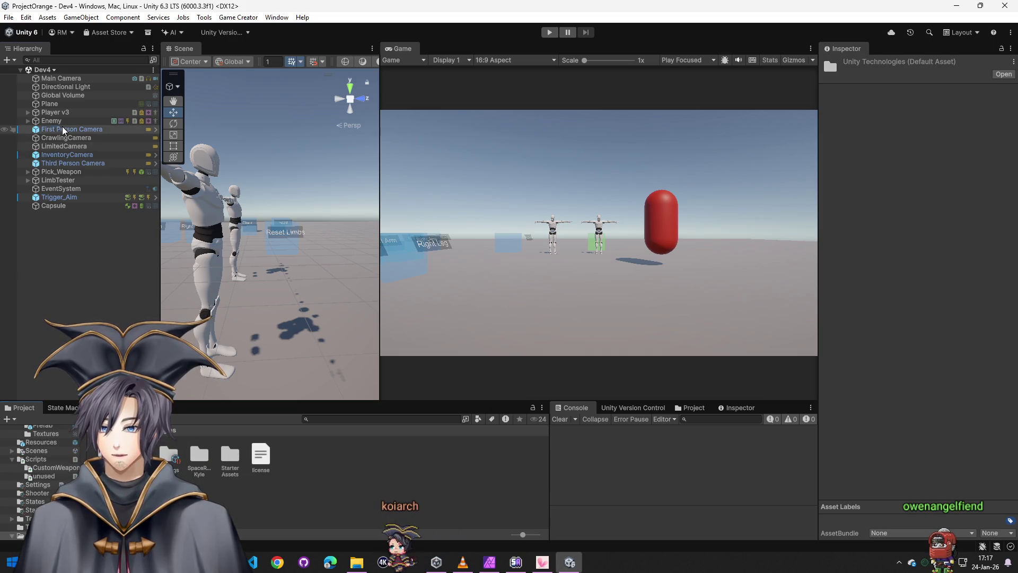
pyautogui.click(55, 112)
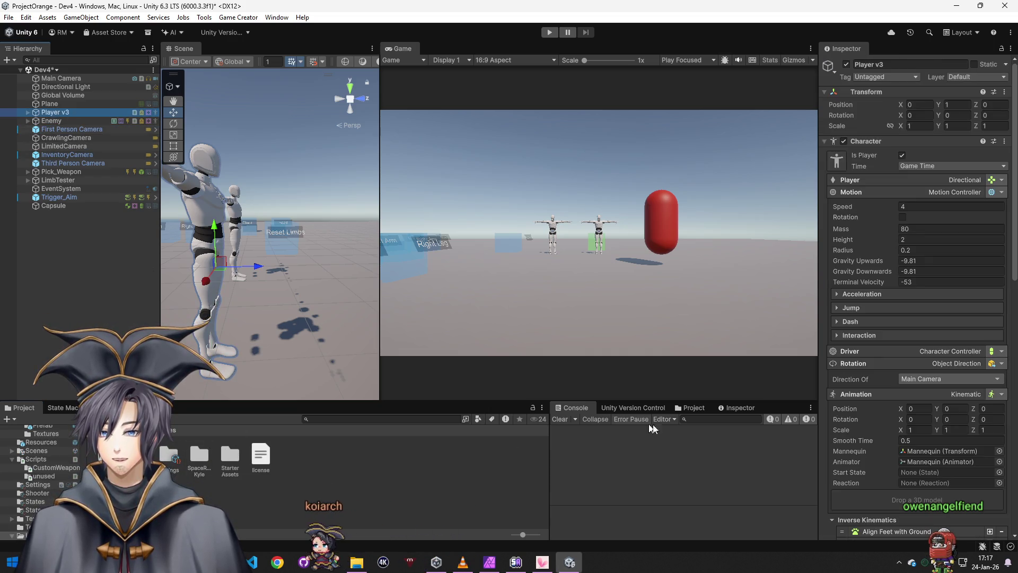
pyautogui.scroll(-5, 918, 318)
pyautogui.click(202, 466)
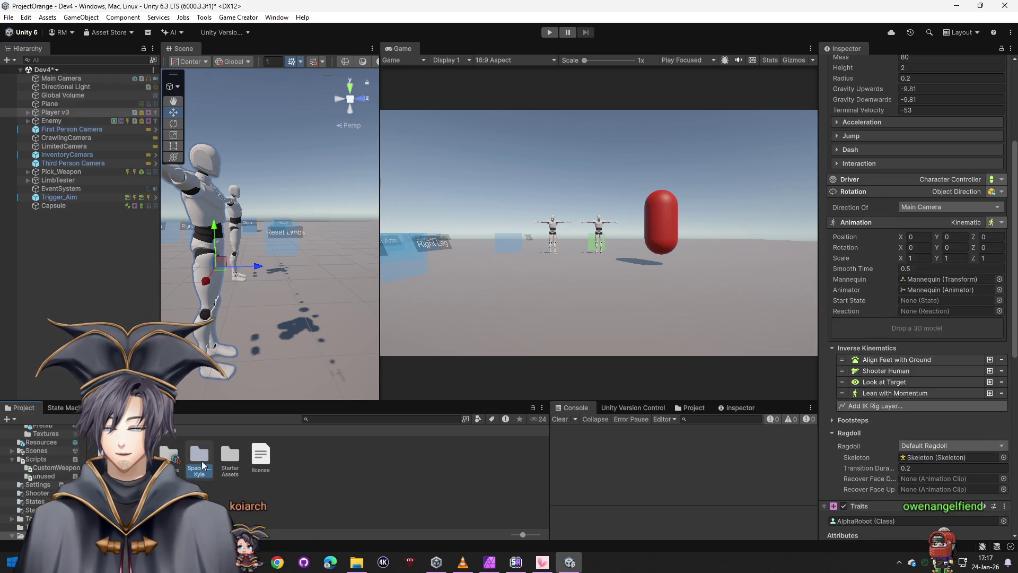
pyautogui.doubleClick(202, 465)
pyautogui.doubleClick(169, 459)
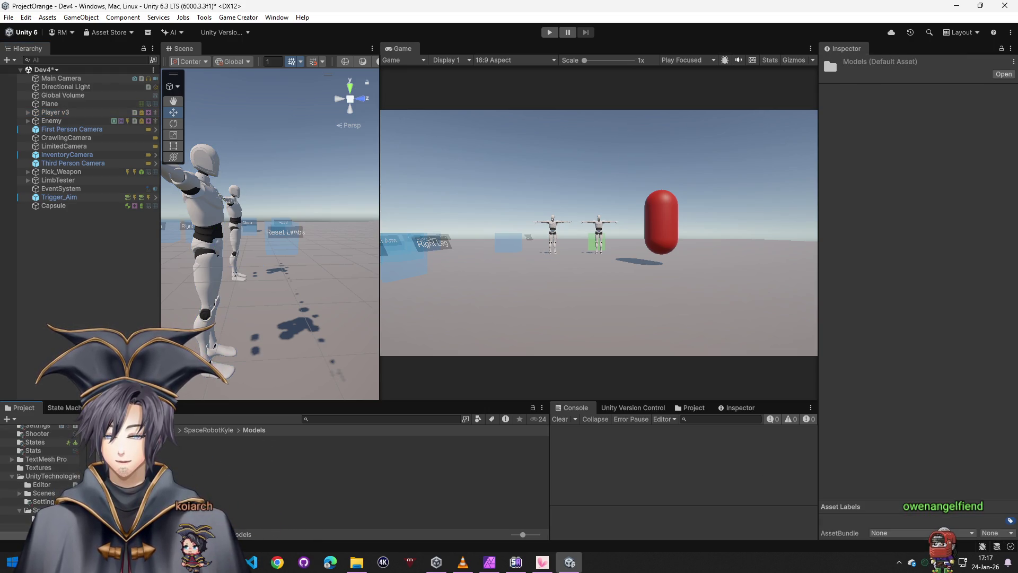
pyautogui.click(56, 112)
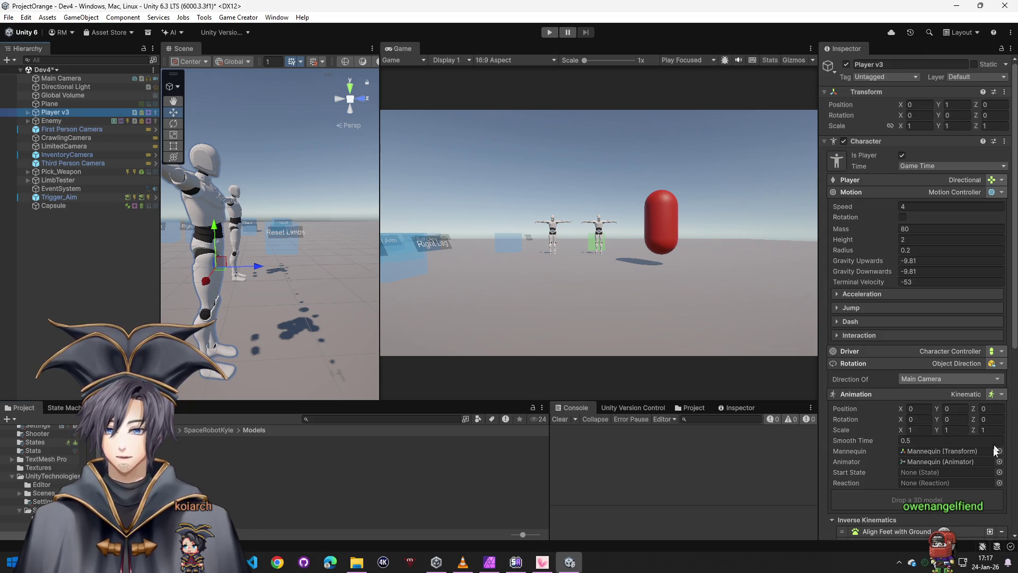
pyautogui.scroll(-10, 926, 450)
pyautogui.moveTo(563, 390); pyautogui.dragTo(968, 303)
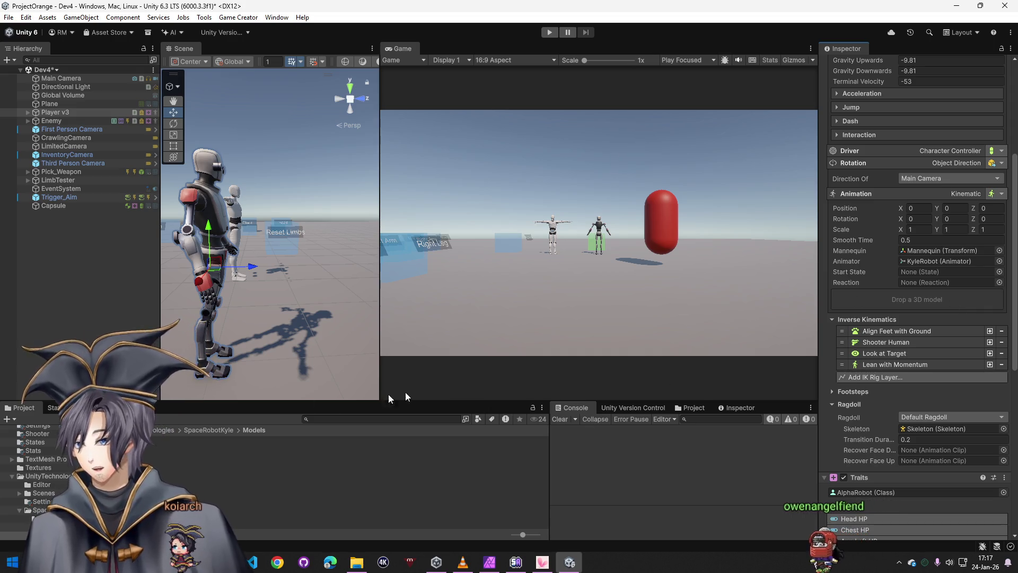
pyautogui.click(165, 429)
pyautogui.rightClick(510, 501)
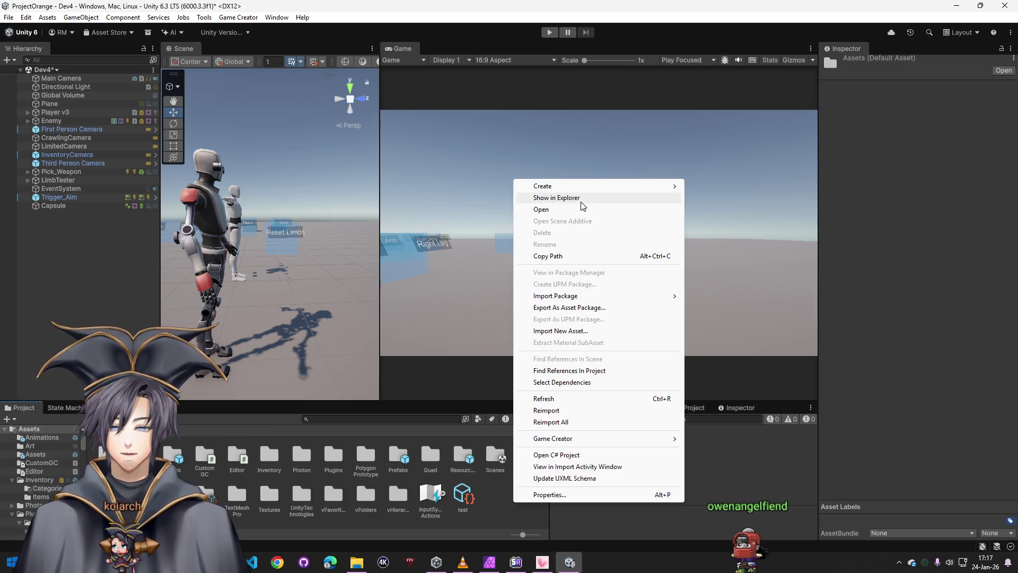
# - Create a new Skinned Mesh Regions Asset named Kyle in the Assets folder
pyautogui.moveTo(583, 186)
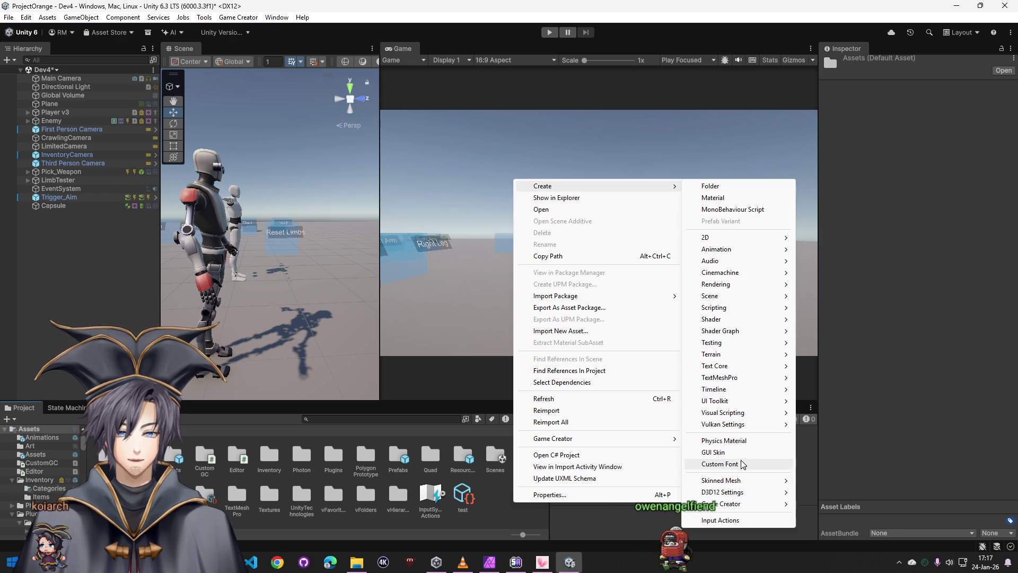
pyautogui.click(826, 481)
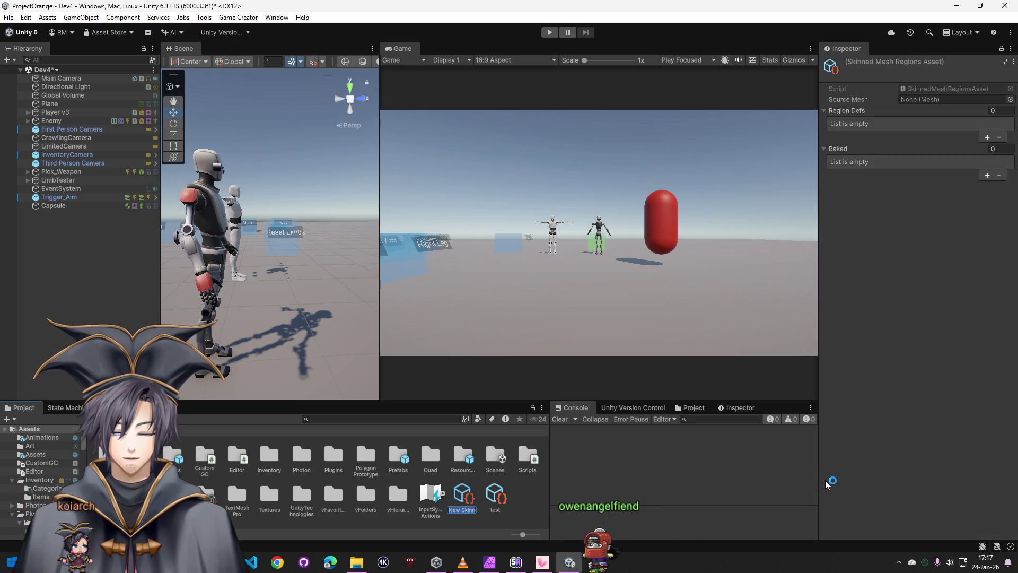
pyautogui.write('Kyle')
pyautogui.press('Return')
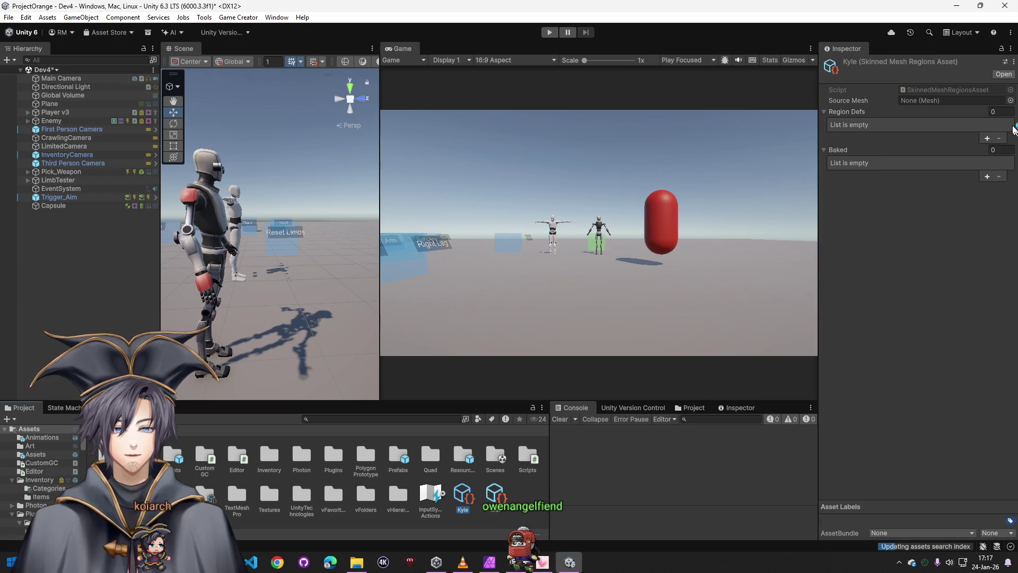
pyautogui.click(1010, 111)
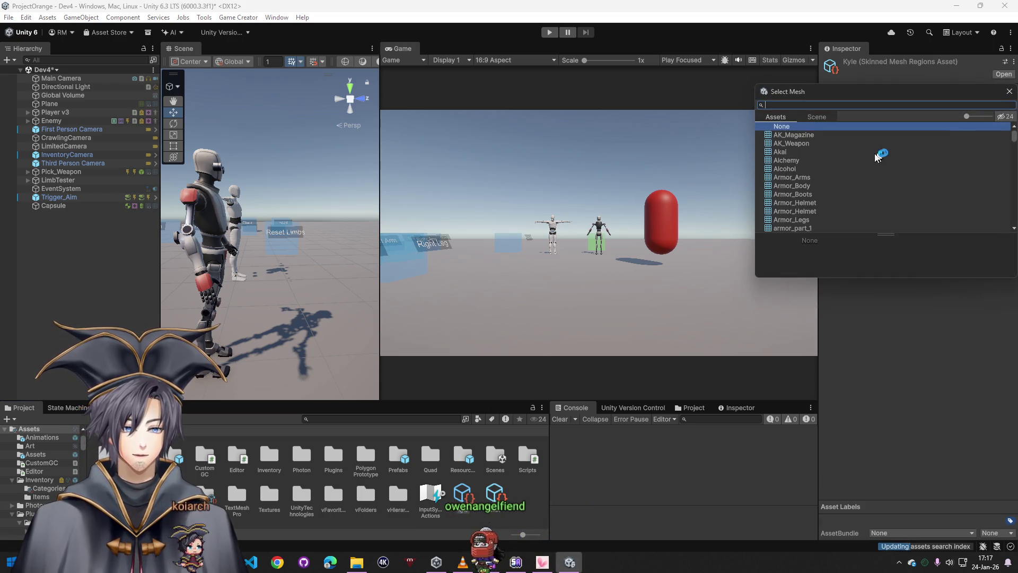
pyautogui.click(1012, 92)
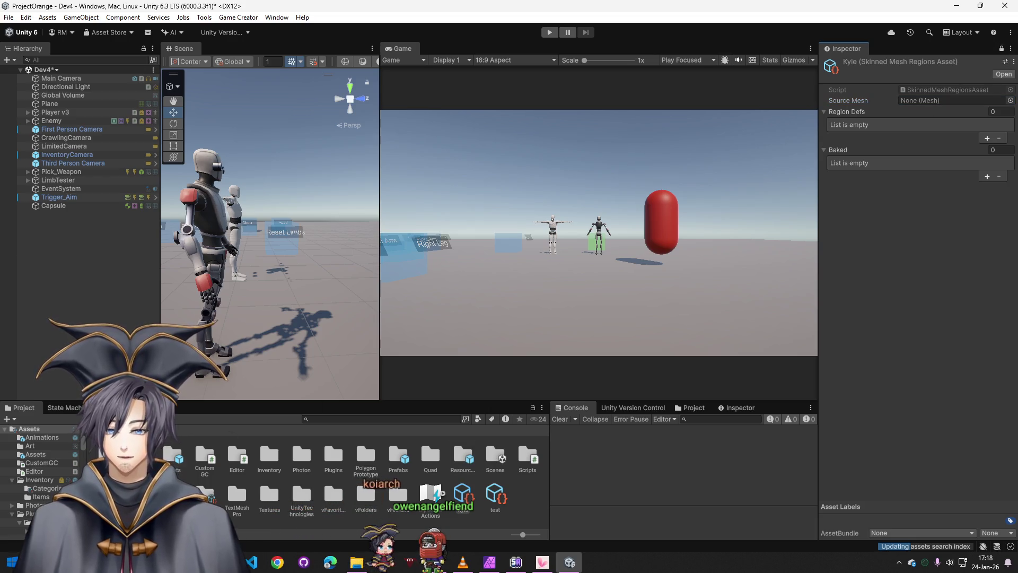
# - Search the project folders and Player v3's hierarchy for the RobotKile mesh
pyautogui.doubleClick(301, 496)
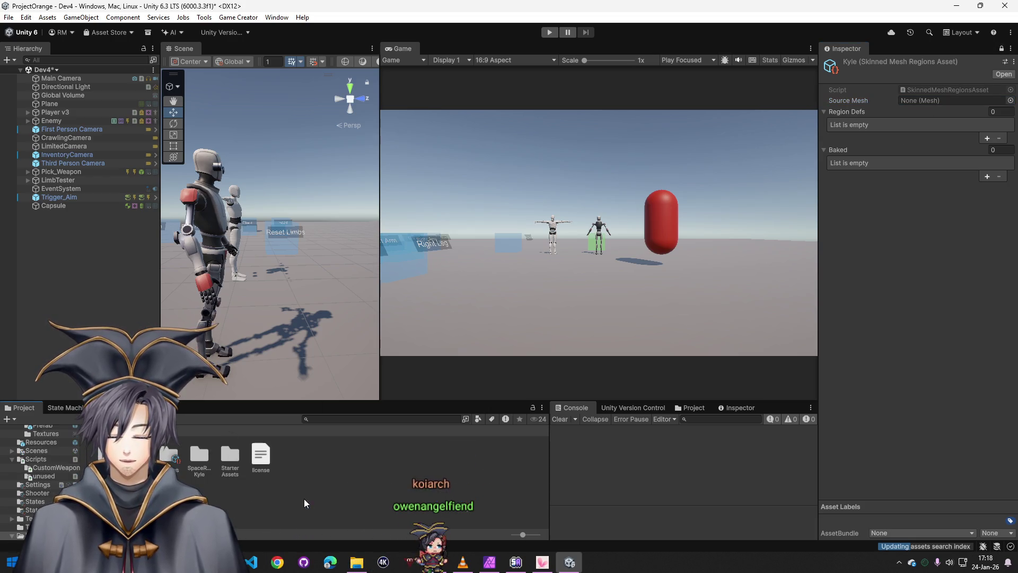
pyautogui.doubleClick(169, 456)
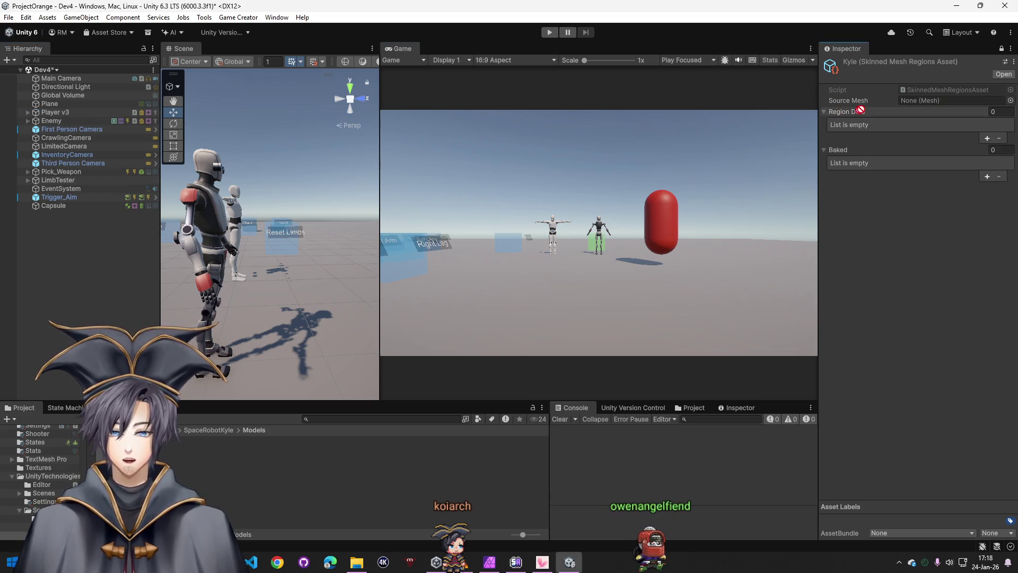
pyautogui.click(1009, 100)
pyautogui.moveTo(1010, 135); pyautogui.dragTo(1012, 147)
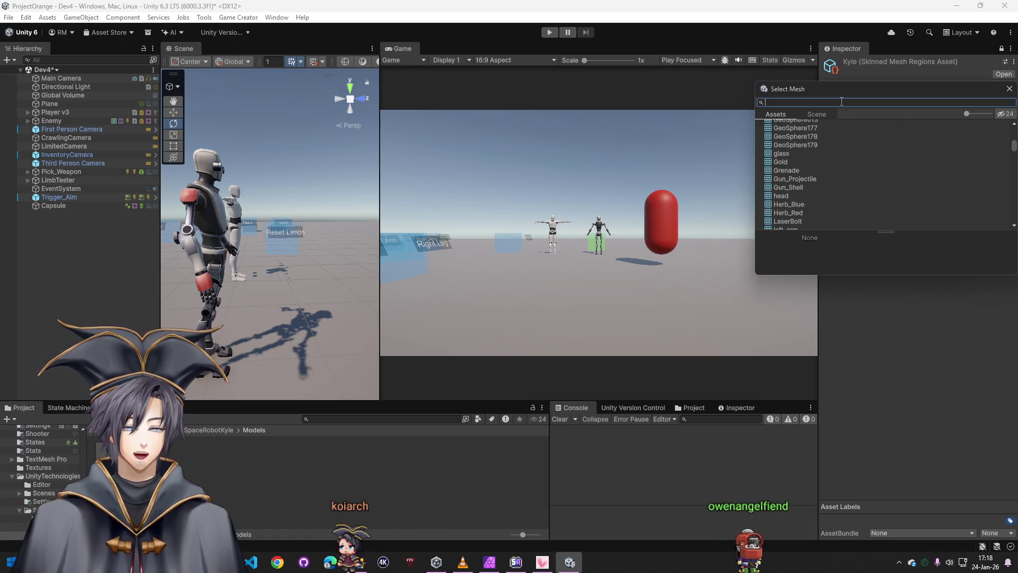
pyautogui.click(1011, 91)
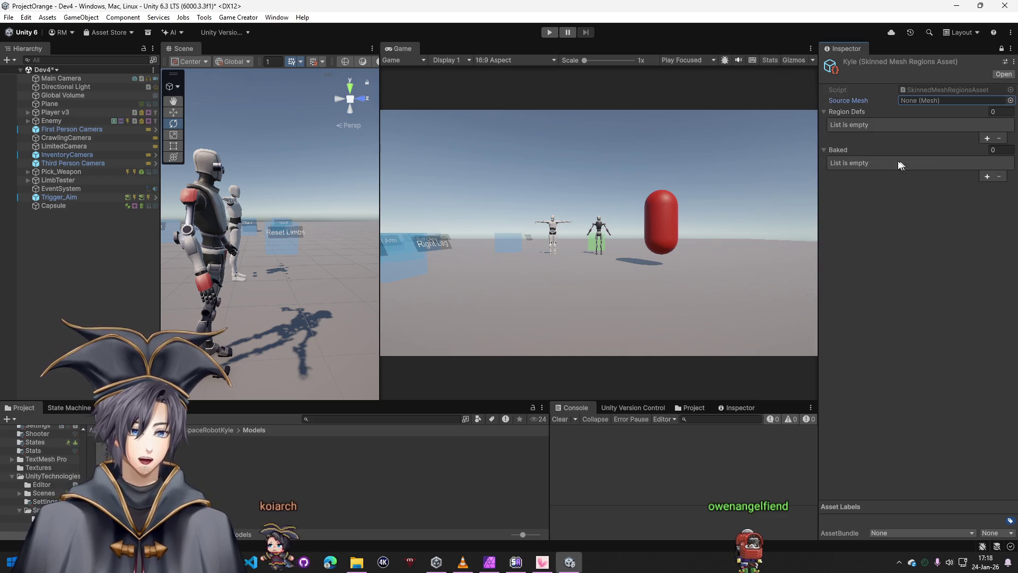
pyautogui.click(27, 111)
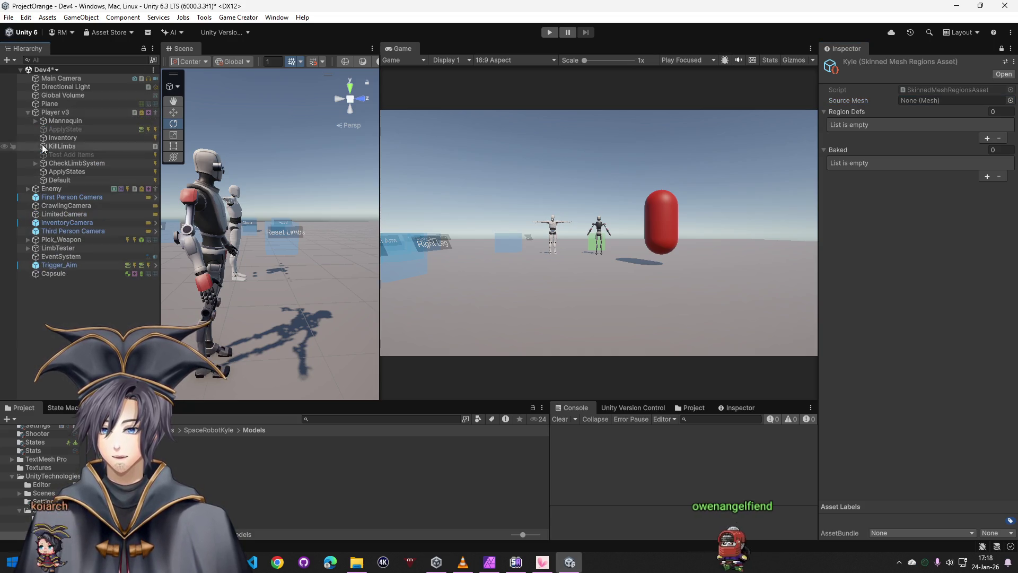
pyautogui.click(35, 121)
pyautogui.moveTo(54, 130); pyautogui.dragTo(486, 126)
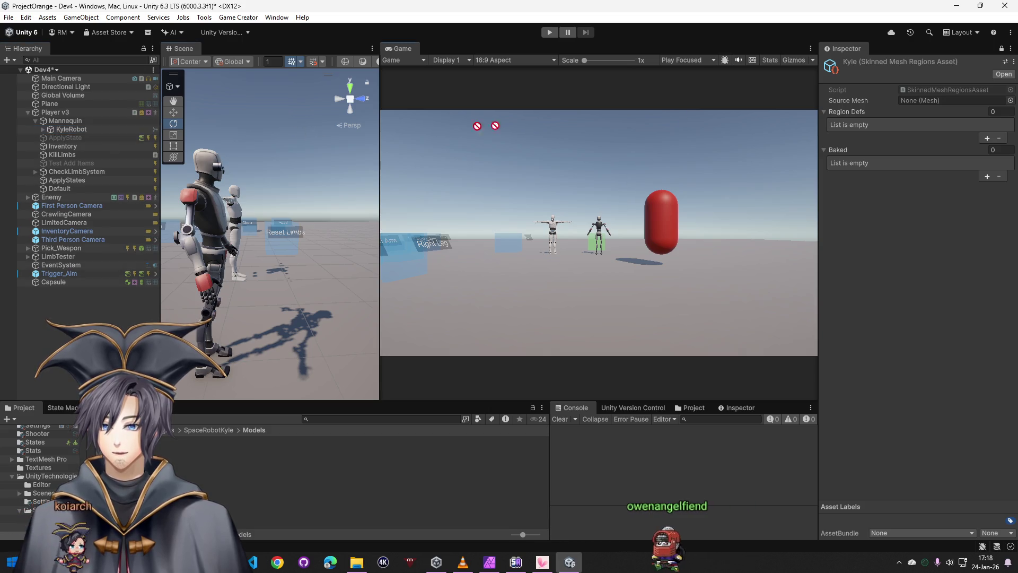
pyautogui.click(42, 129)
pyautogui.moveTo(78, 137)
pyautogui.mouseDown()
pyautogui.moveTo(929, 95)
pyautogui.moveTo(408, 100)
pyautogui.moveTo(85, 136)
pyautogui.moveTo(60, 147)
pyautogui.mouseUp()
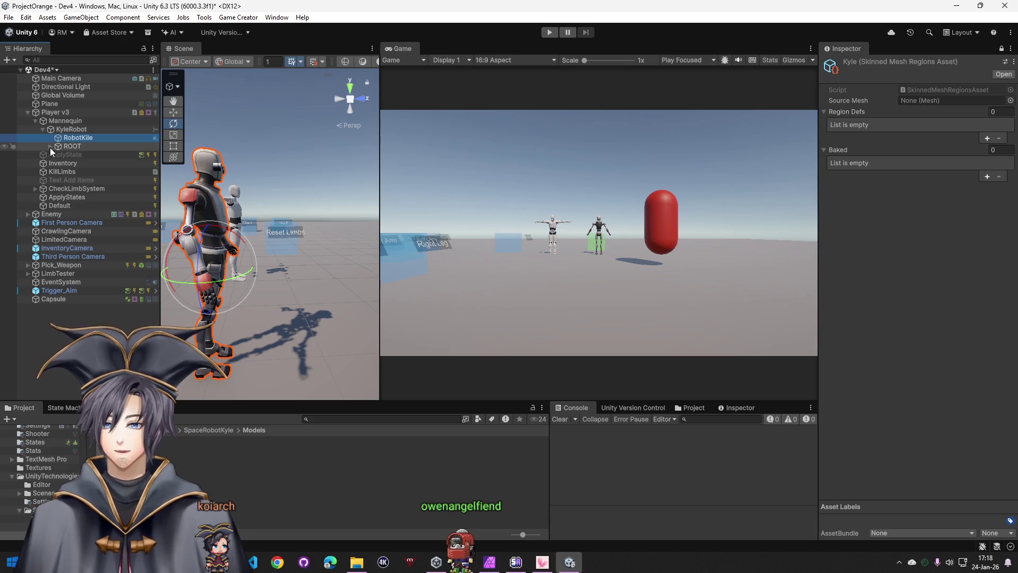
# - Locate RobotKile's mesh asset and drag it into the Kyle asset's Source Mesh field
pyautogui.click(1001, 50)
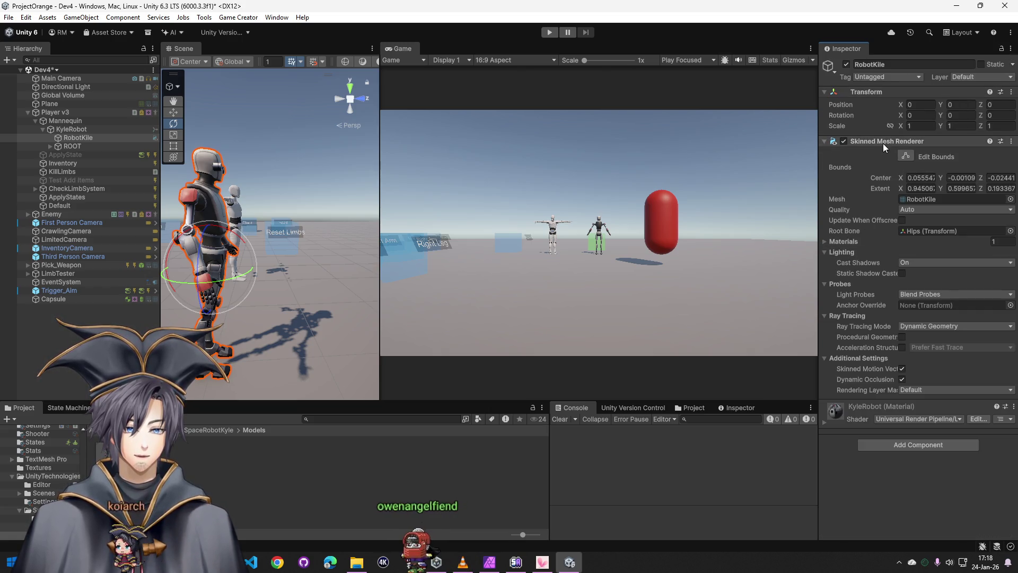
pyautogui.click(933, 201)
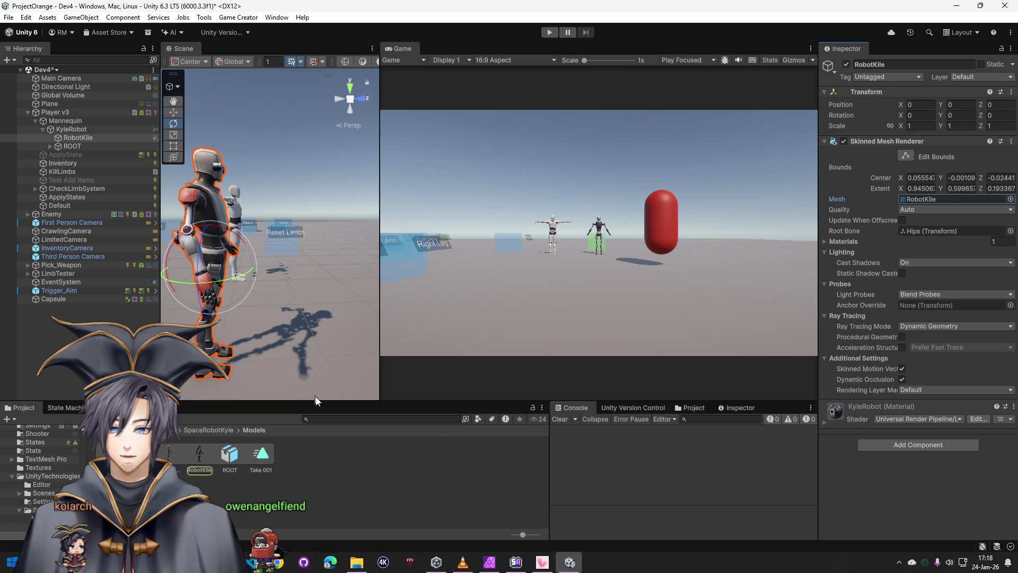
pyautogui.click(687, 409)
pyautogui.moveTo(578, 460)
pyautogui.mouseDown()
pyautogui.moveTo(624, 465)
pyautogui.moveTo(644, 482)
pyautogui.mouseUp()
pyautogui.scroll(-10, 692, 477)
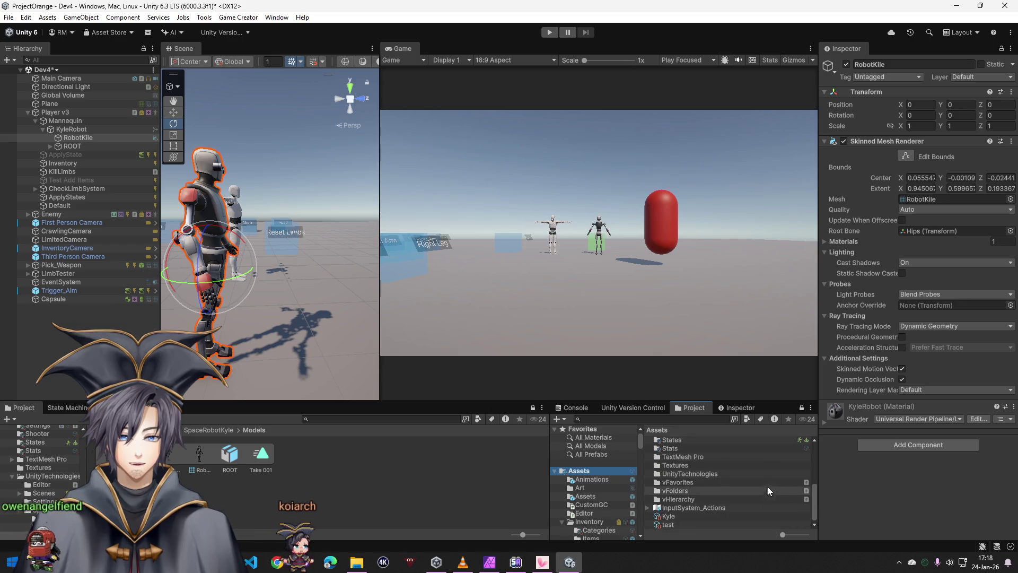
pyautogui.click(679, 517)
pyautogui.moveTo(199, 455); pyautogui.dragTo(930, 101)
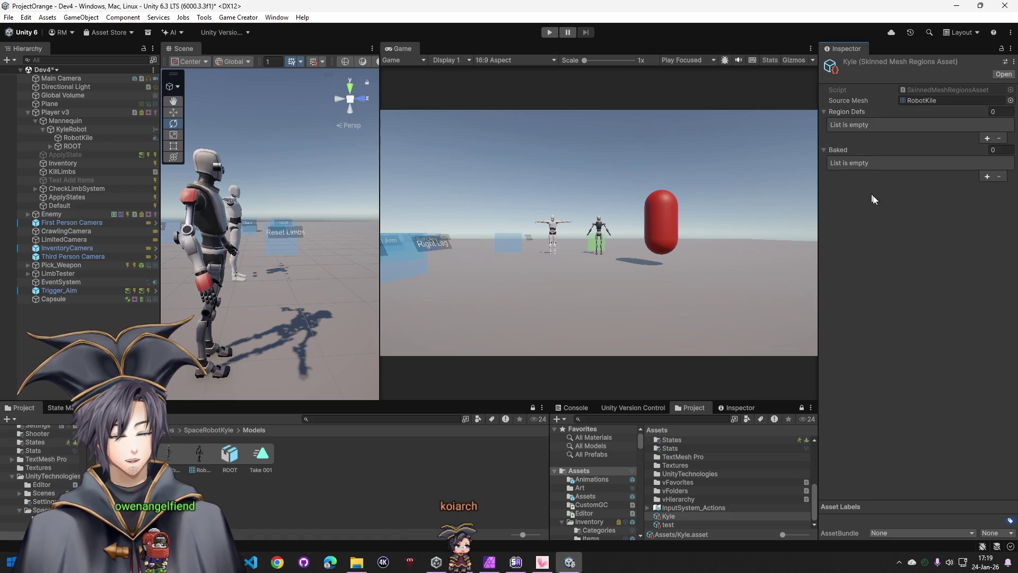
pyautogui.click(238, 17)
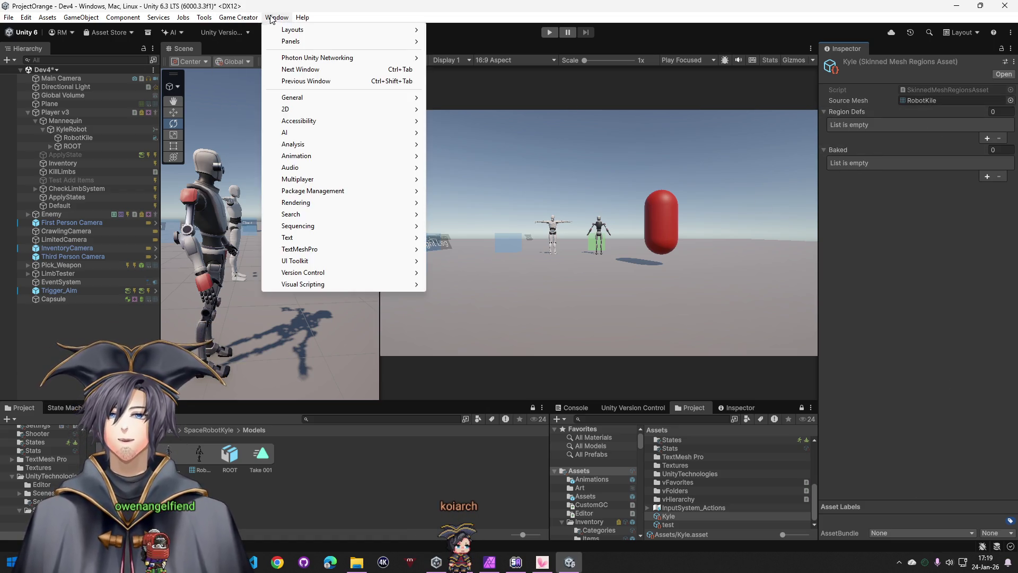
# - Open Tools > Skinned Mesh > Regions Baker with Kyle as Regions Asset and RobotKile as Scene Renderer
pyautogui.moveTo(246, 82)
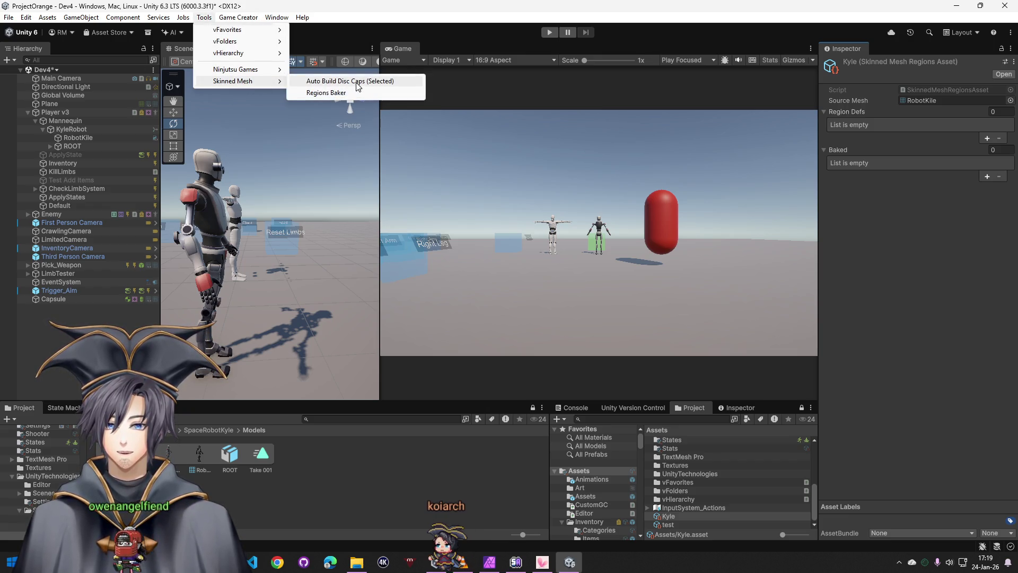
pyautogui.click(356, 82)
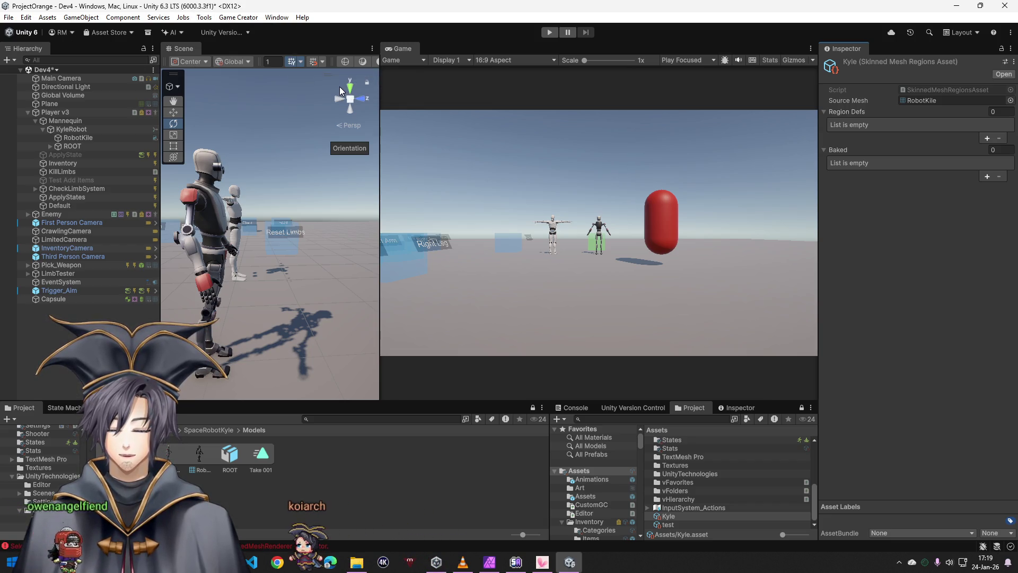
pyautogui.click(204, 17)
pyautogui.moveTo(239, 81)
pyautogui.click(346, 92)
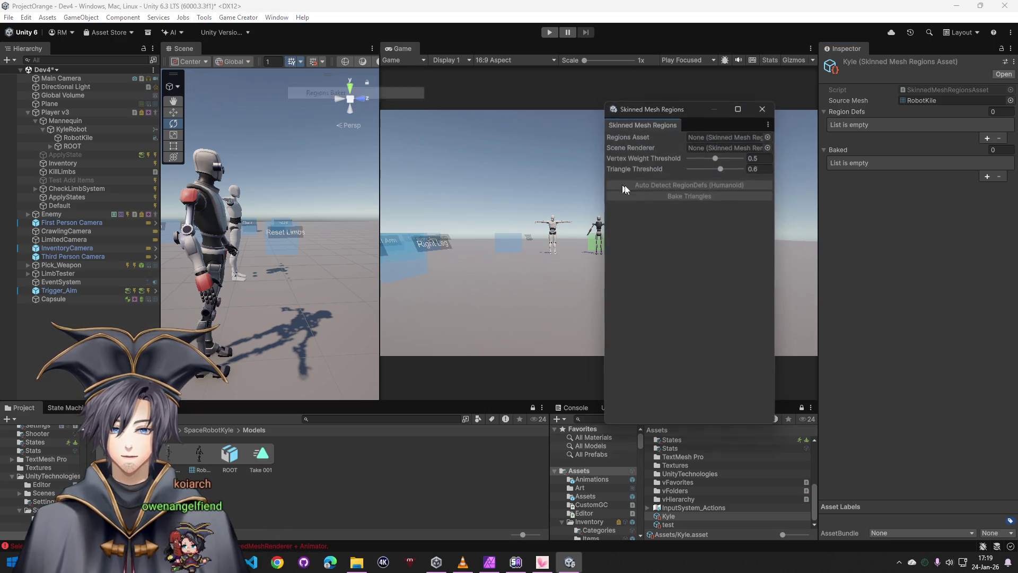
pyautogui.click(767, 137)
pyautogui.doubleClick(787, 172)
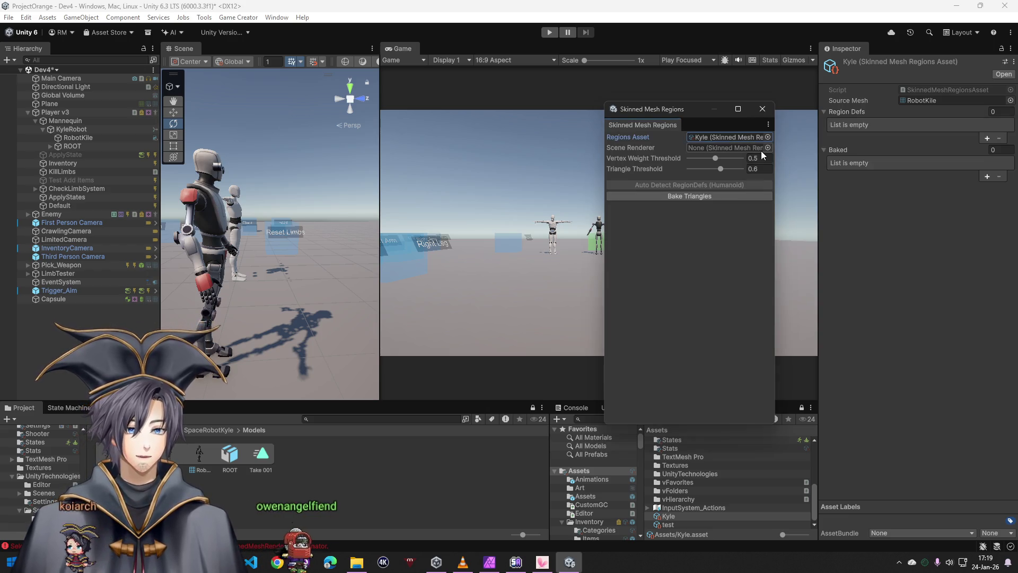
pyautogui.click(767, 148)
pyautogui.click(794, 191)
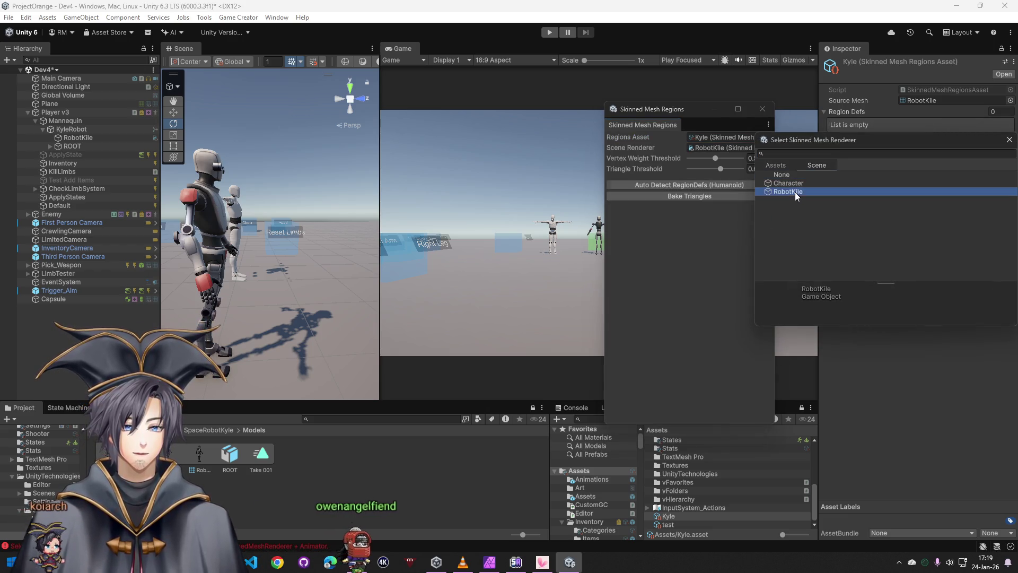
pyautogui.click(794, 192)
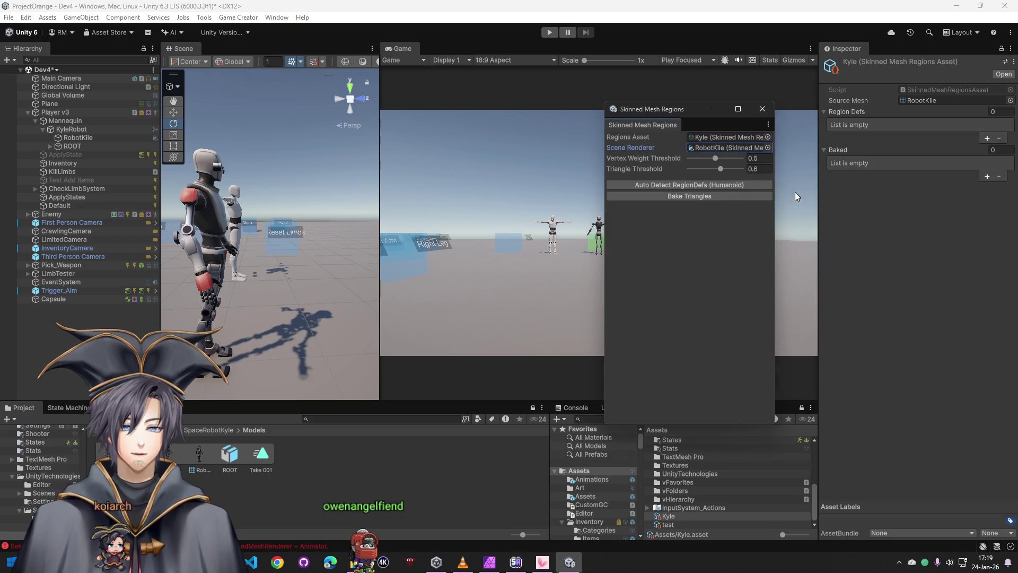
# - Auto-detect the 8 humanoid region definitions for Kyle, then view KyleRobot's import settings
pyautogui.click(704, 185)
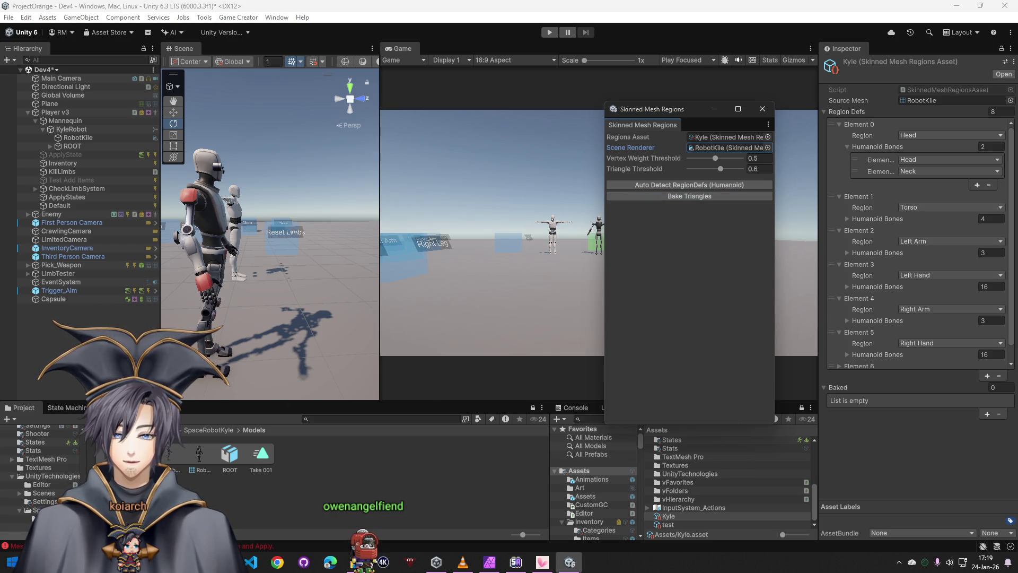
pyautogui.click(105, 455)
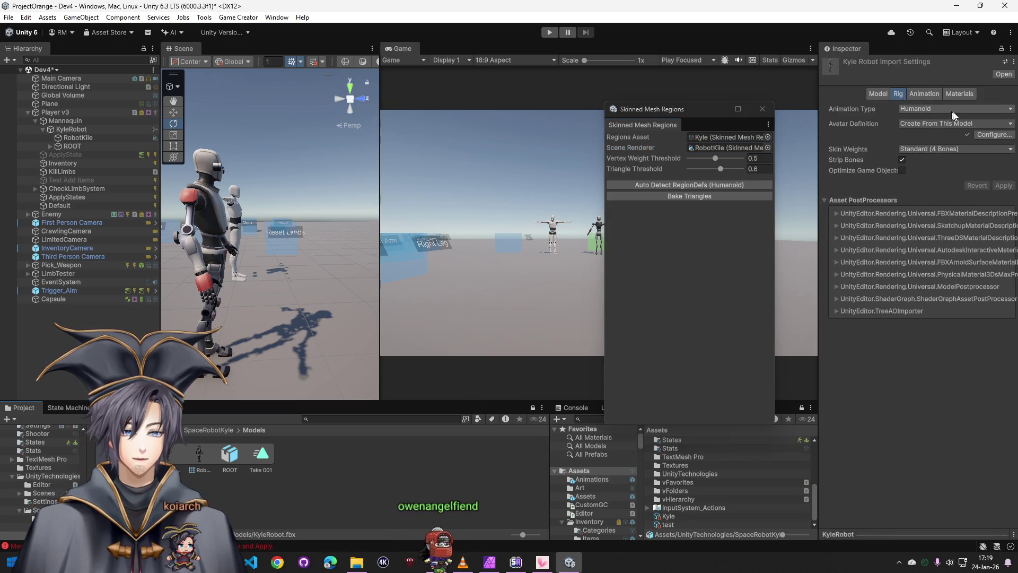
pyautogui.click(950, 94)
# - Enable Read/Write in KyleRobot's Model import settings
pyautogui.click(922, 94)
pyautogui.click(896, 94)
pyautogui.click(932, 94)
pyautogui.click(874, 94)
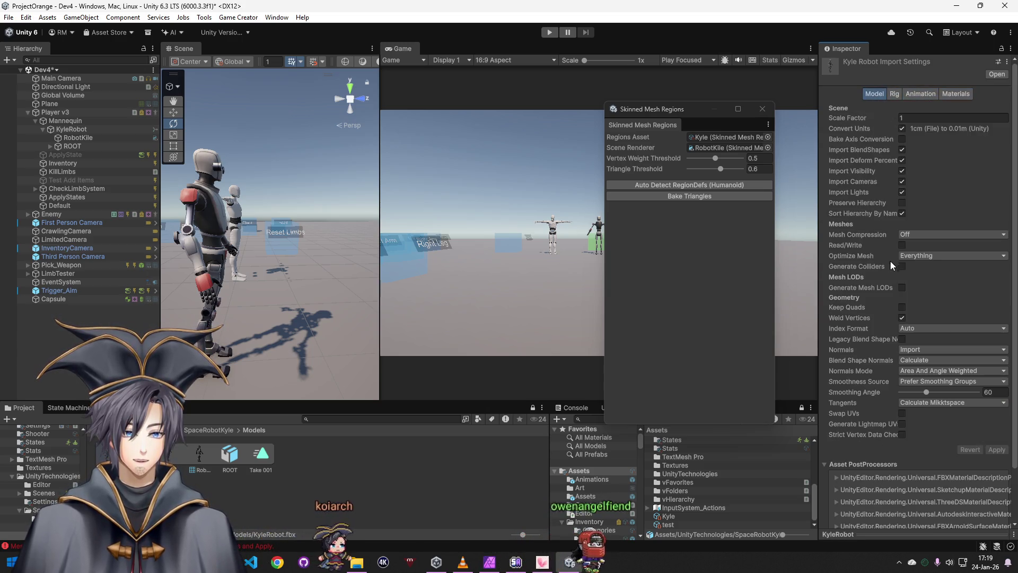
pyautogui.click(902, 245)
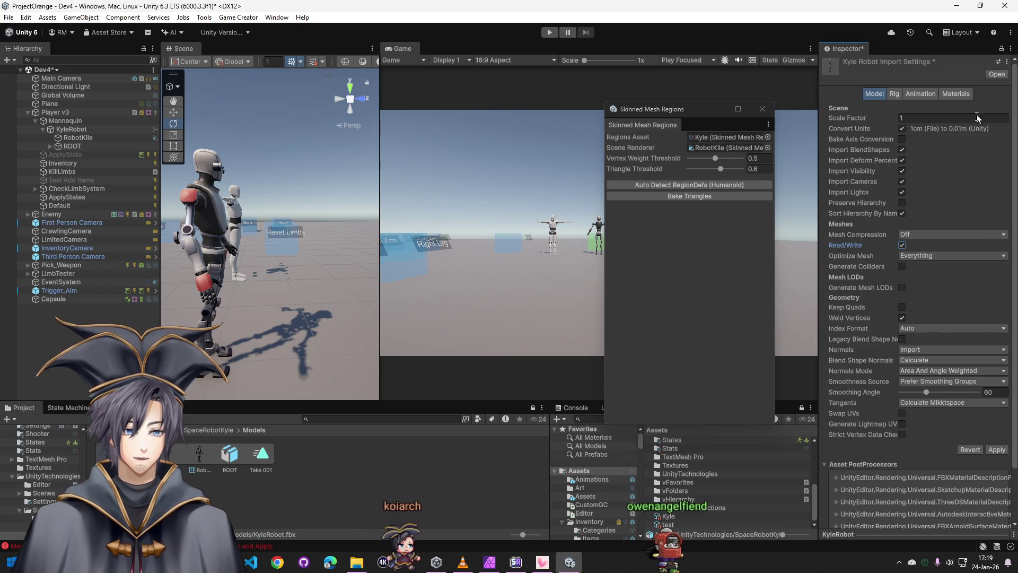
# - Clear the console, apply the import change, bake 8 regions for RobotKile, and close the baker
pyautogui.click(669, 197)
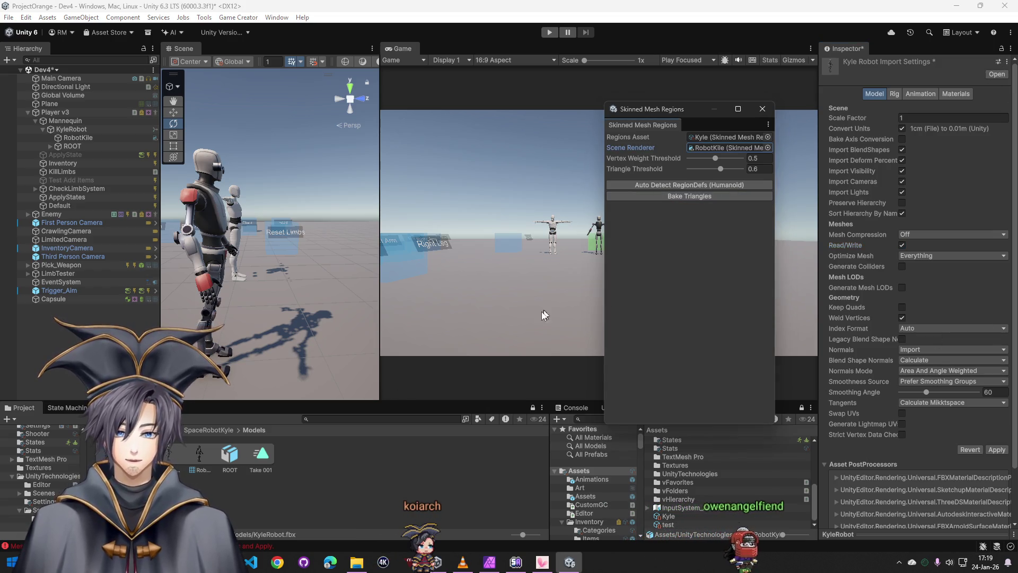
pyautogui.click(576, 409)
pyautogui.click(559, 419)
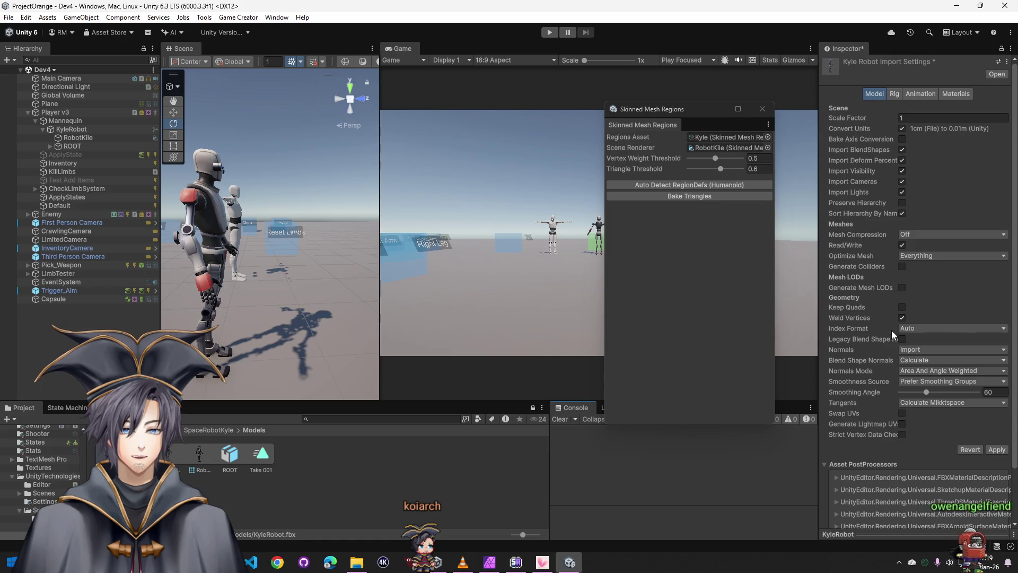
pyautogui.scroll(-3, 892, 330)
pyautogui.click(1005, 391)
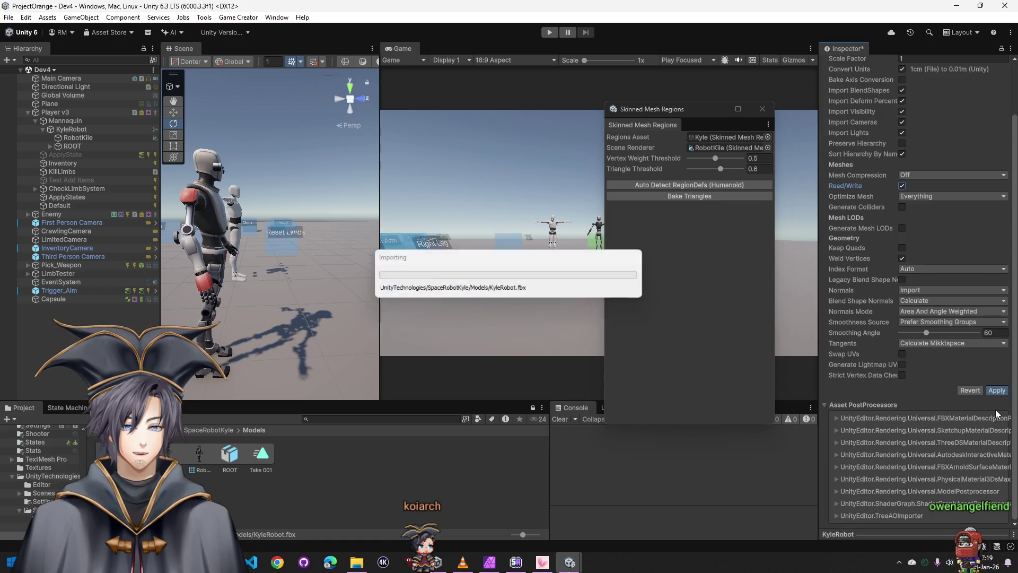
pyautogui.click(708, 196)
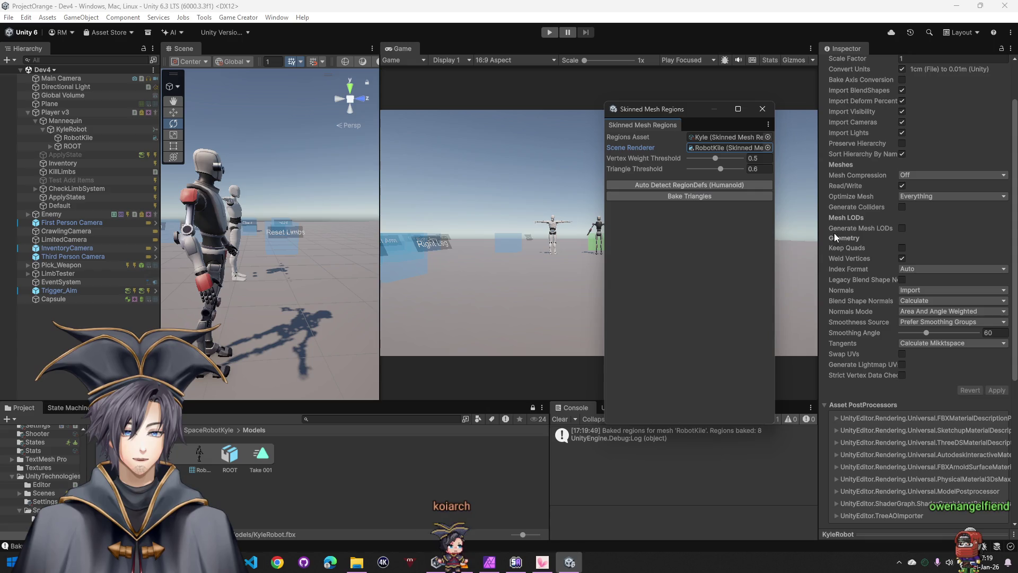
pyautogui.click(762, 109)
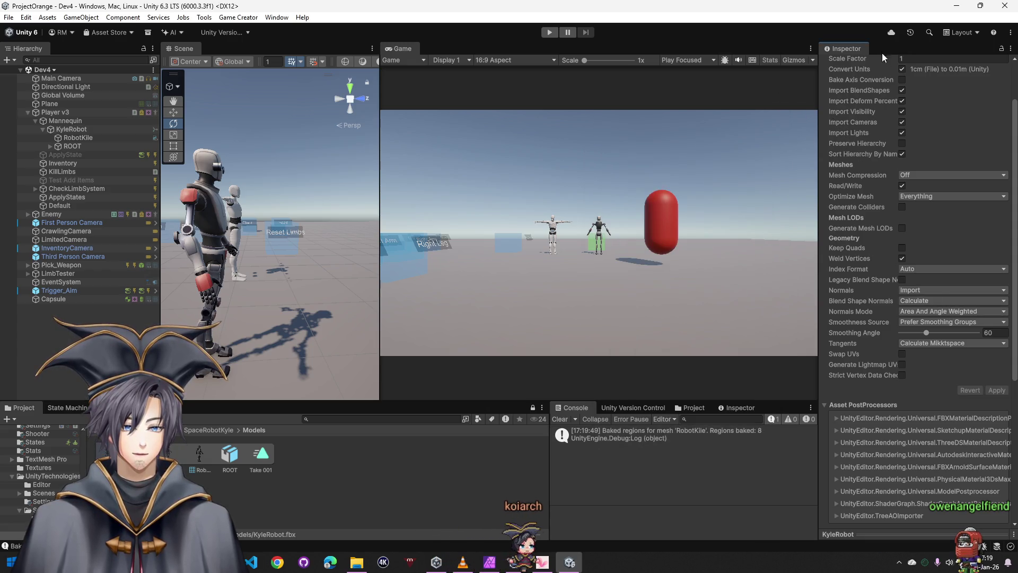
pyautogui.scroll(3, 905, 297)
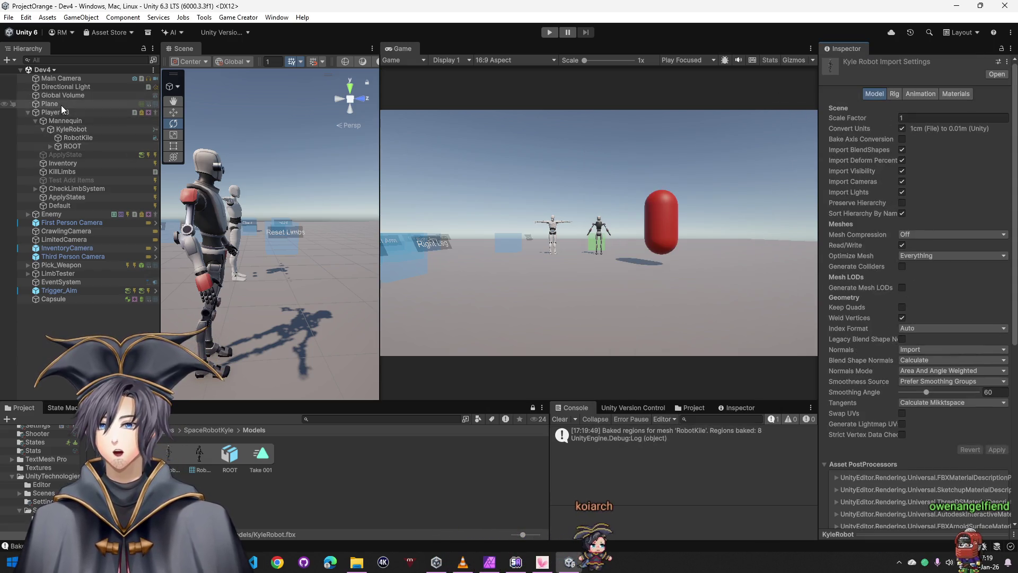
# - Select Player v3 and start a play test, walking the player forward
pyautogui.click(59, 113)
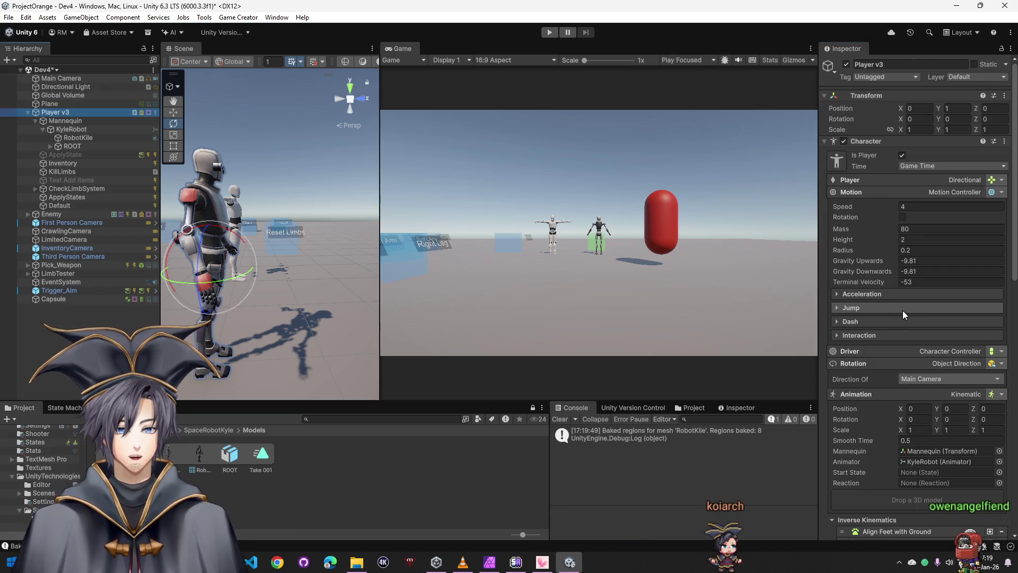
pyautogui.click(549, 33)
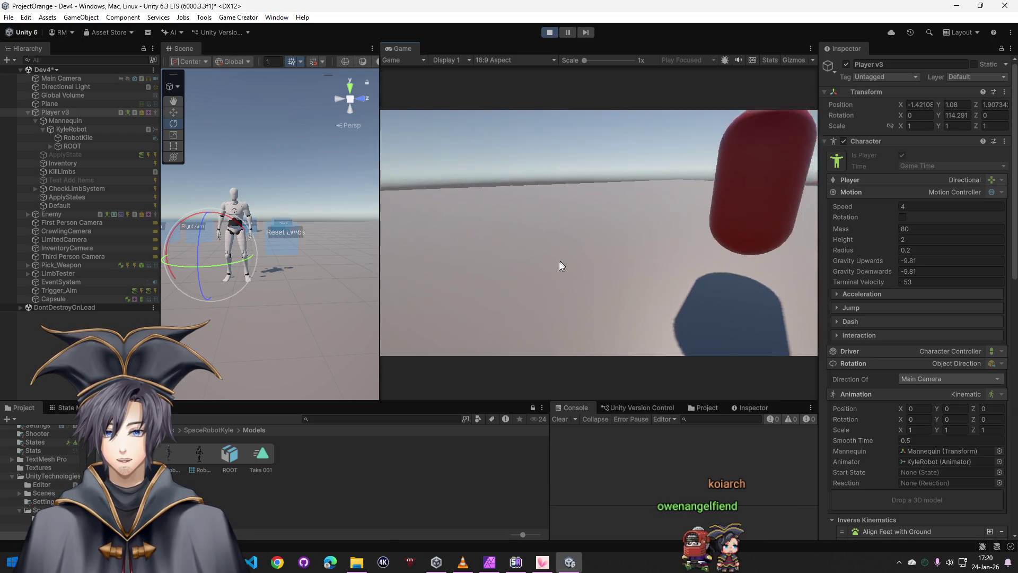
pyautogui.press('w')
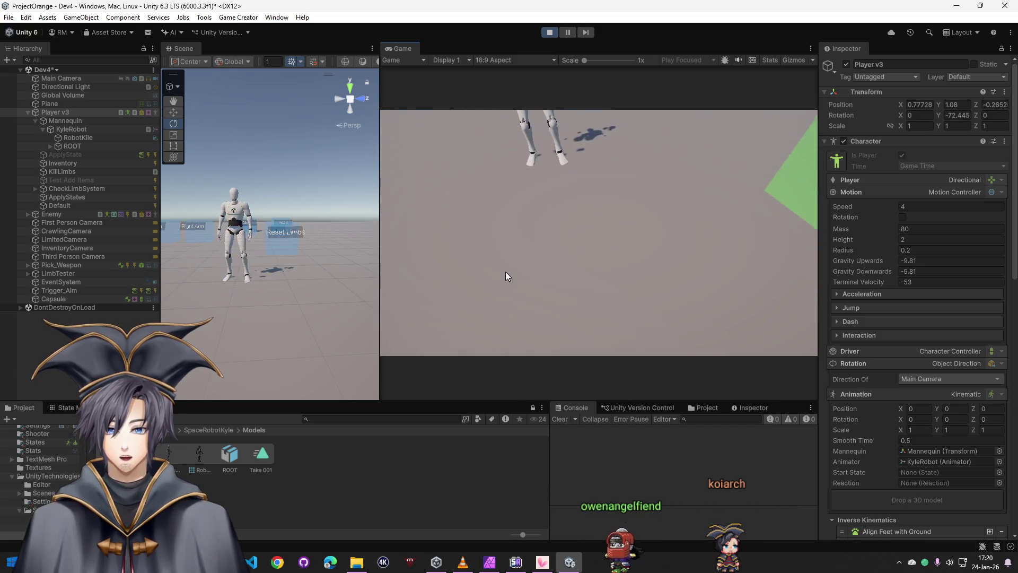
pyautogui.press('w')
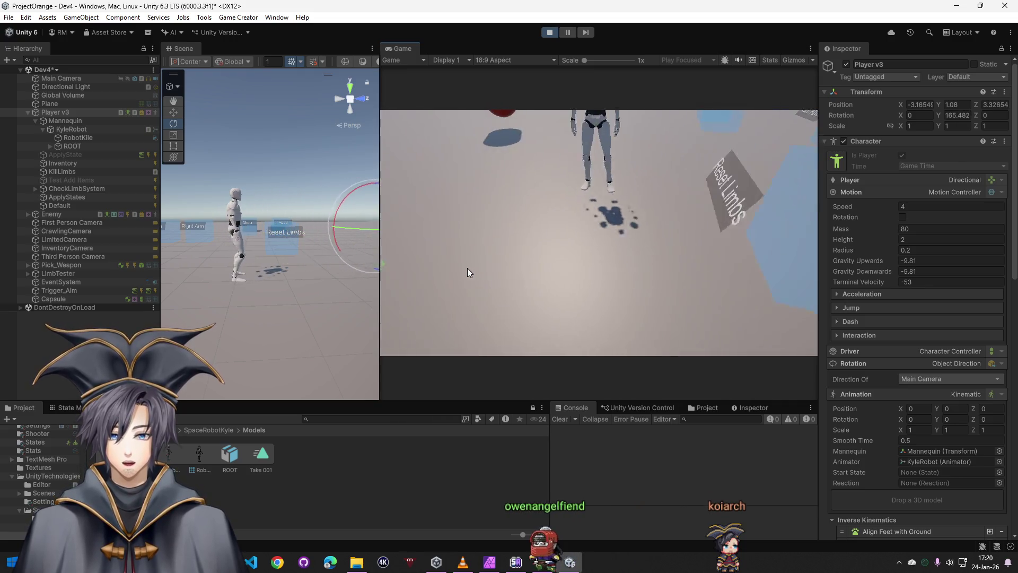
pyautogui.press('super')
# - Adjust the Vertex Weight and Triangle Threshold sliders, then stop play mode
pyautogui.scroll(-1, 895, 437)
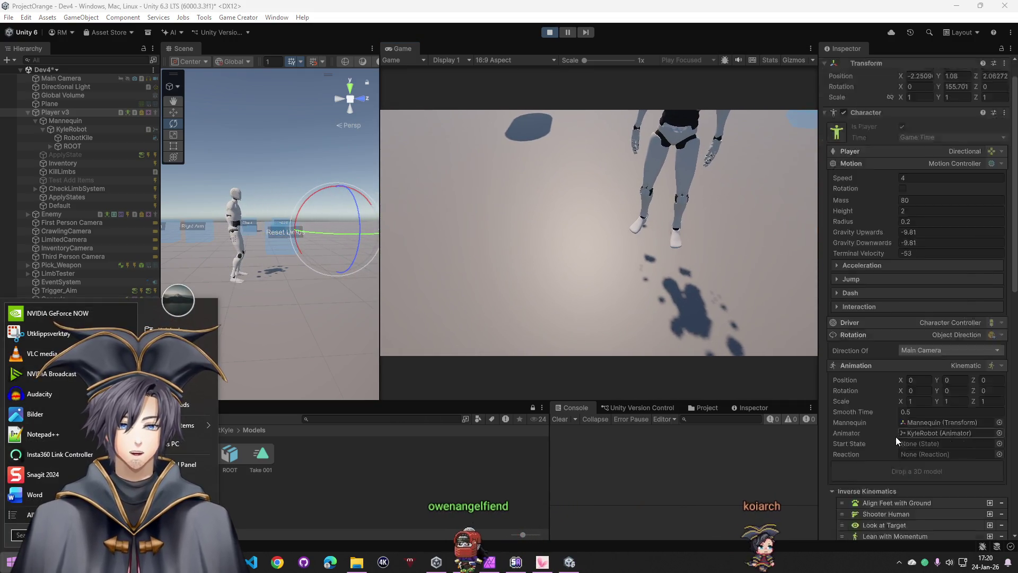
pyautogui.scroll(-15, 895, 440)
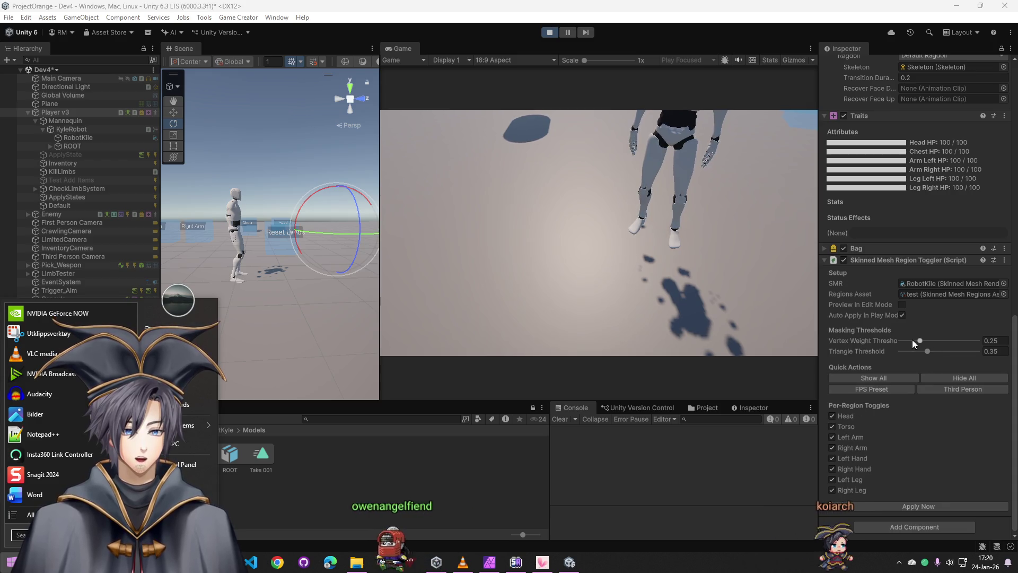
pyautogui.click(914, 340)
pyautogui.click(917, 351)
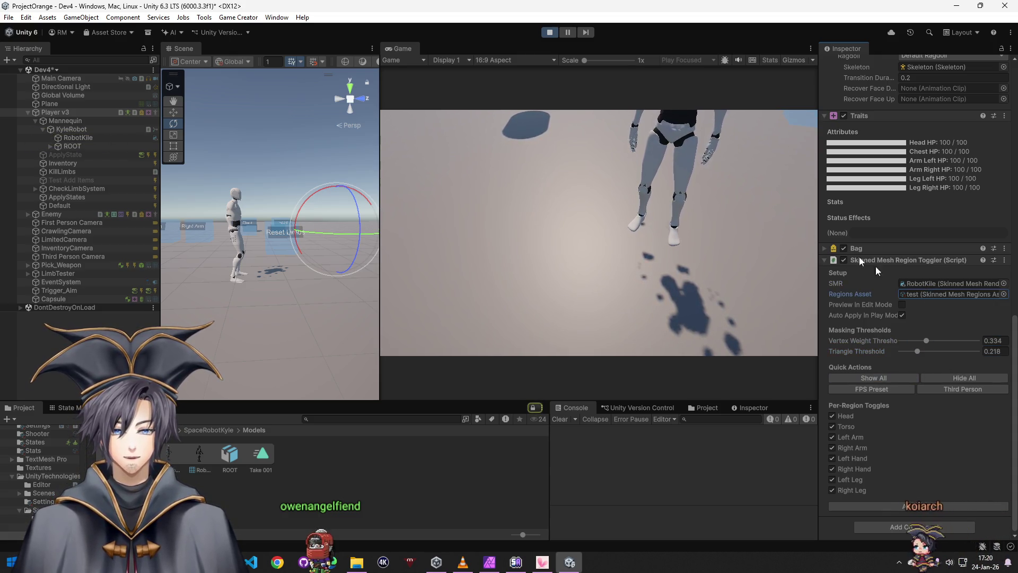
pyautogui.click(552, 34)
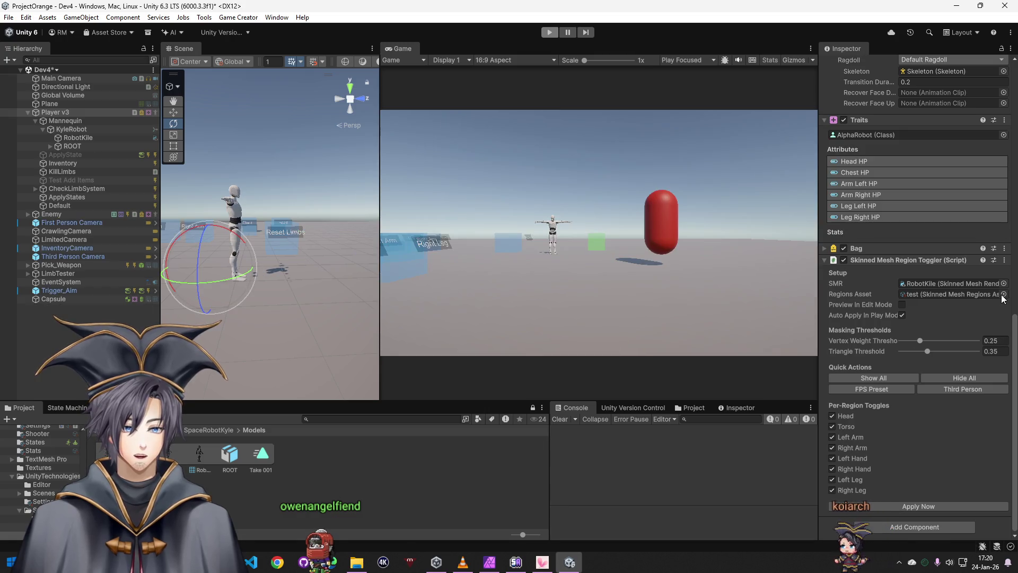
# - Assign the Kyle regions asset to Player v3's region toggler and start play mode
pyautogui.click(1003, 294)
pyautogui.doubleClick(795, 326)
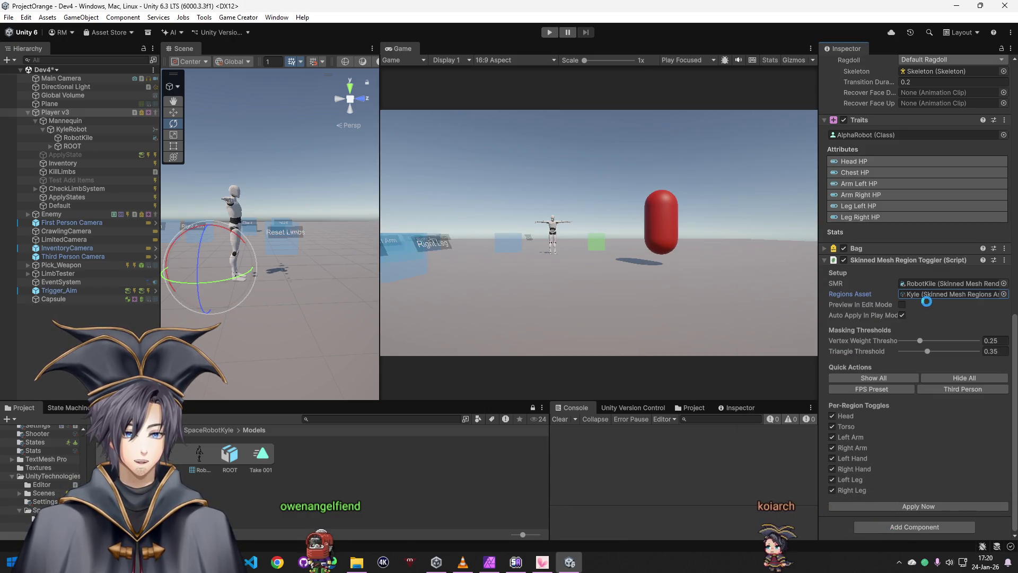
pyautogui.click(549, 33)
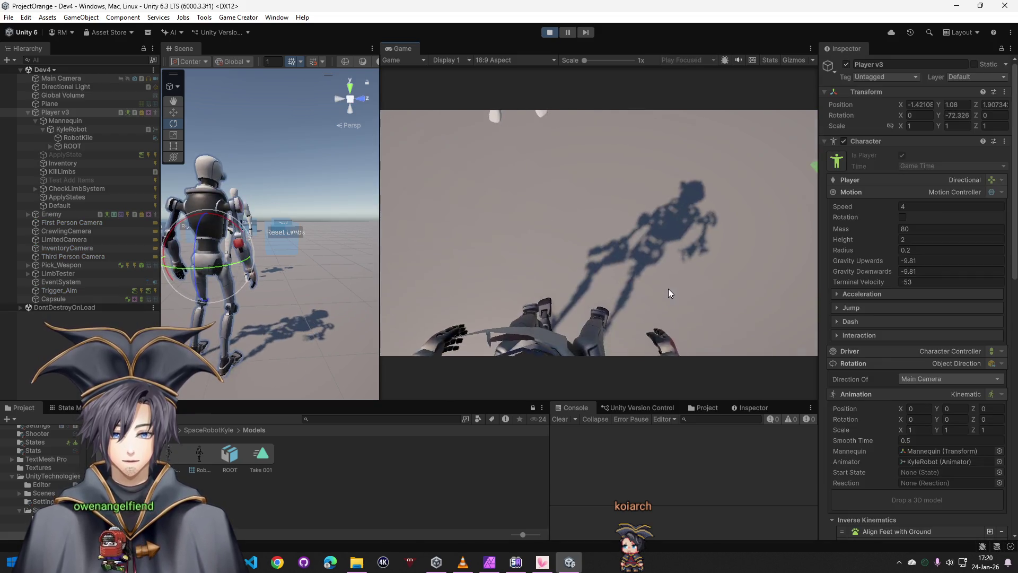
# - Walk the player with WASD toward the blue limb blocks
pyautogui.press('w')
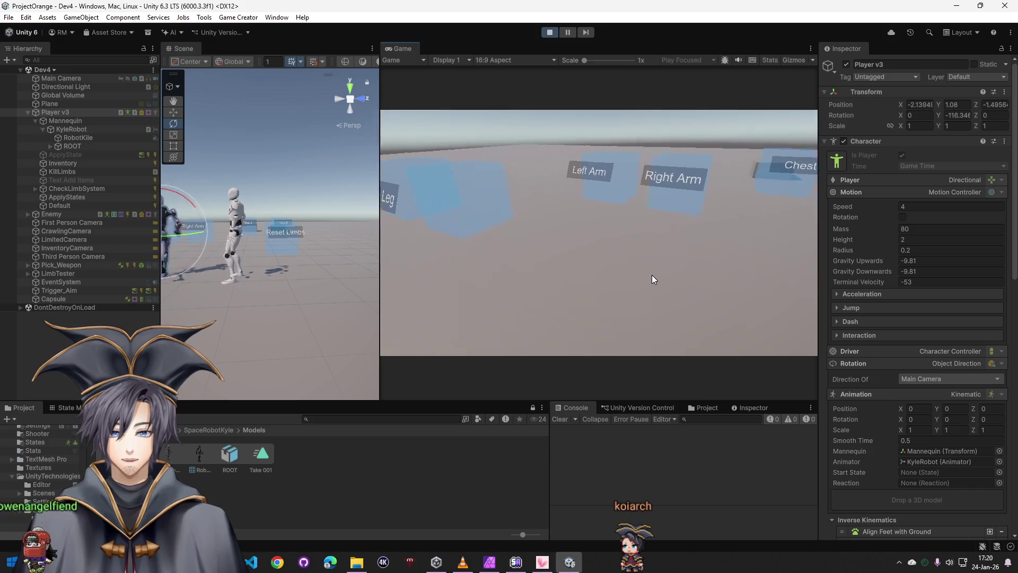
pyautogui.press('super')
pyautogui.click(651, 277)
pyautogui.moveTo(350, 234); pyautogui.dragTo(374, 235)
pyautogui.press('e')
pyautogui.press('w')
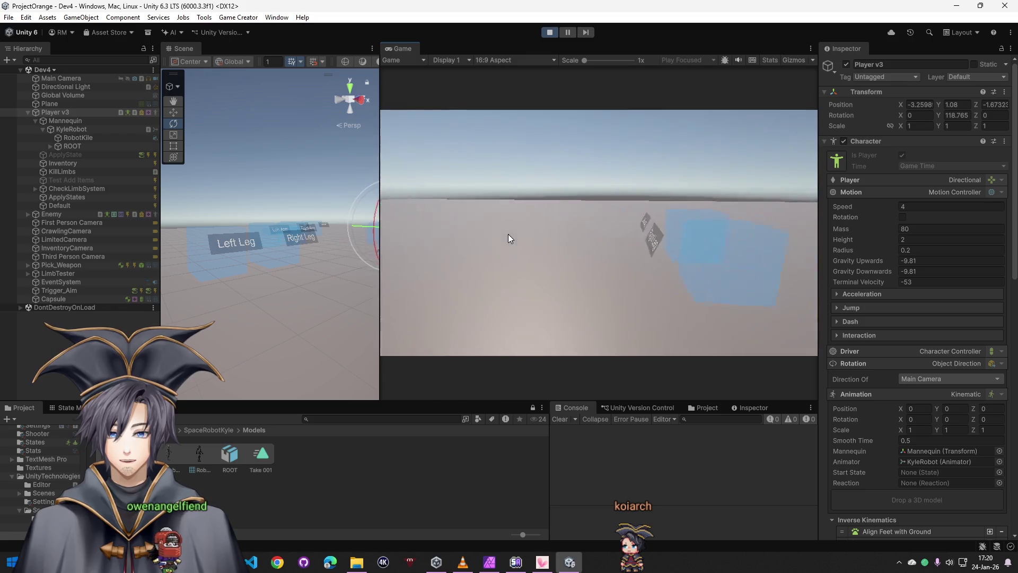
pyautogui.press('w')
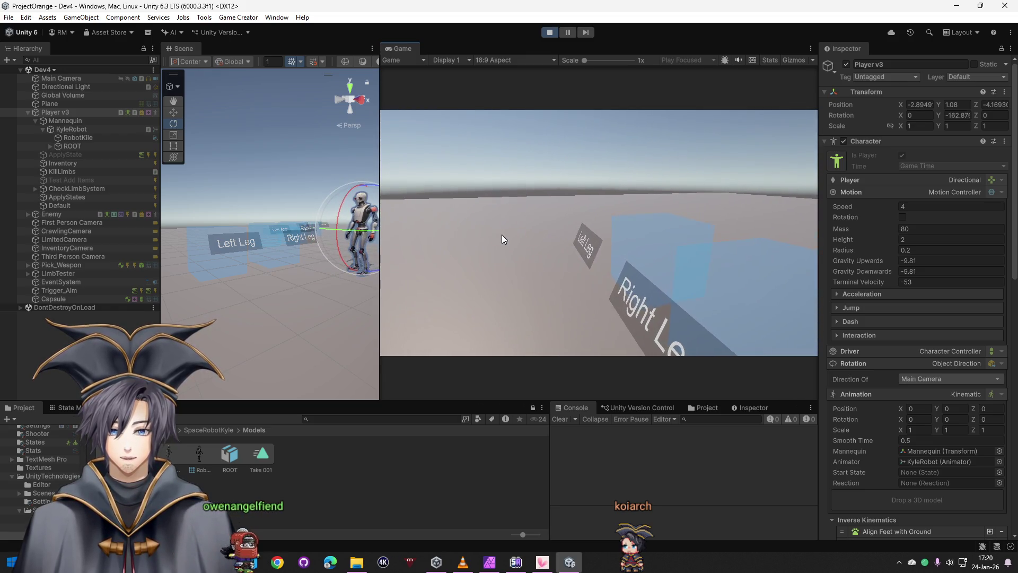
pyautogui.press('w')
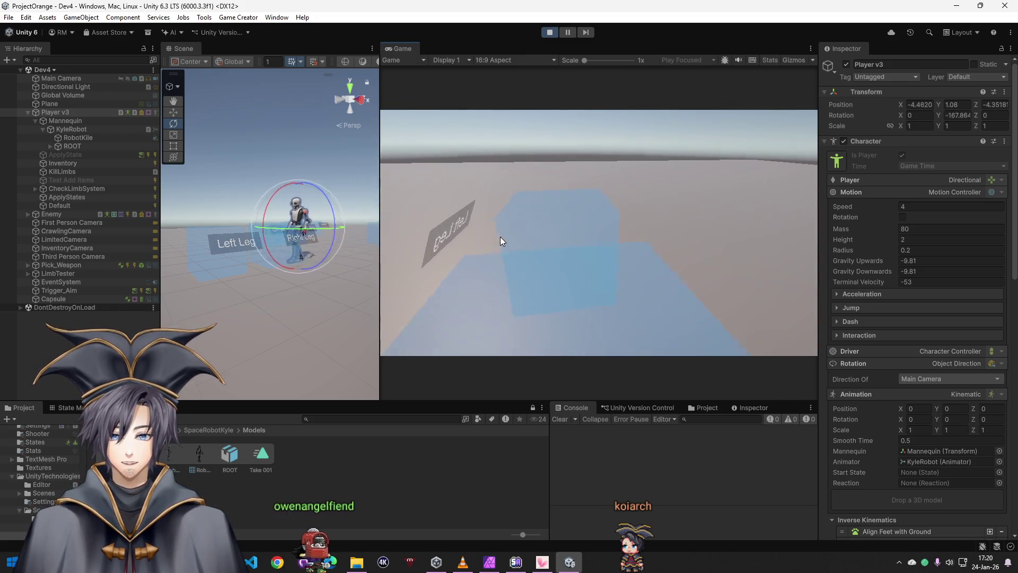
pyautogui.press('s')
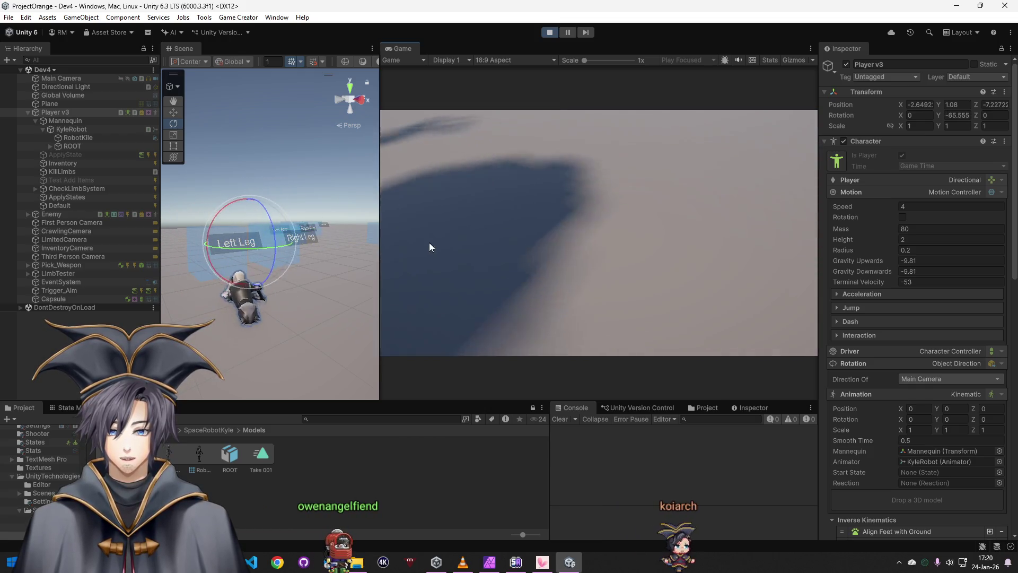
# - Orbit around the fallen robot, then walk the player past the Left Leg blocks and back
pyautogui.scroll(10, 307, 271)
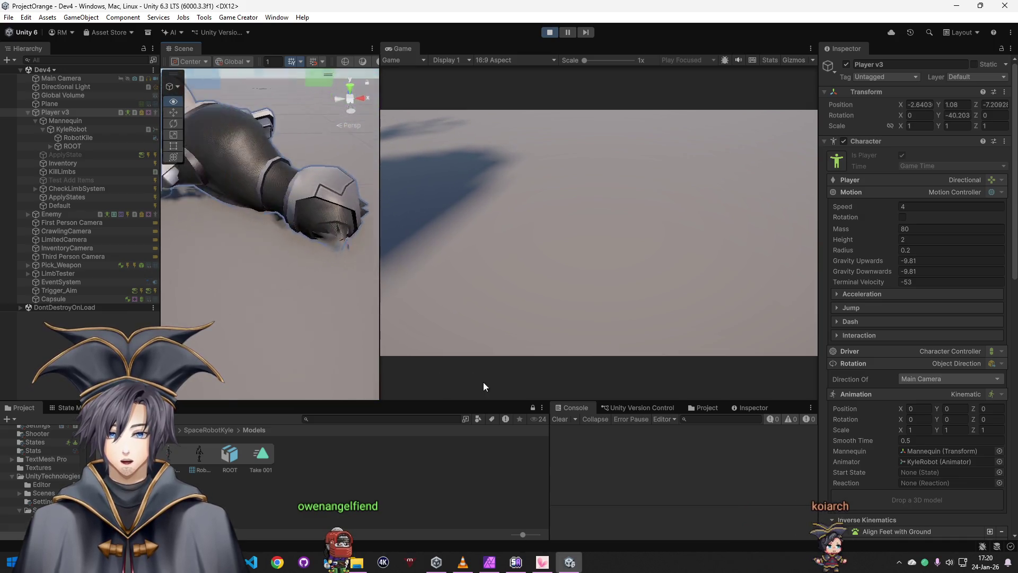
pyautogui.moveTo(378, 343); pyautogui.dragTo(227, 322)
pyautogui.scroll(-10, 264, 335)
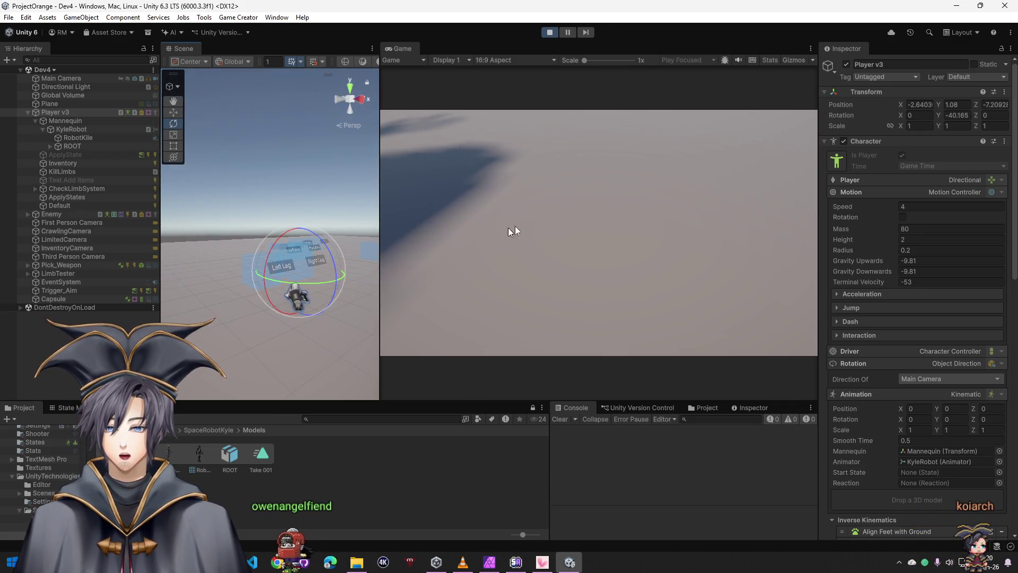
pyautogui.click(515, 226)
pyautogui.press('w')
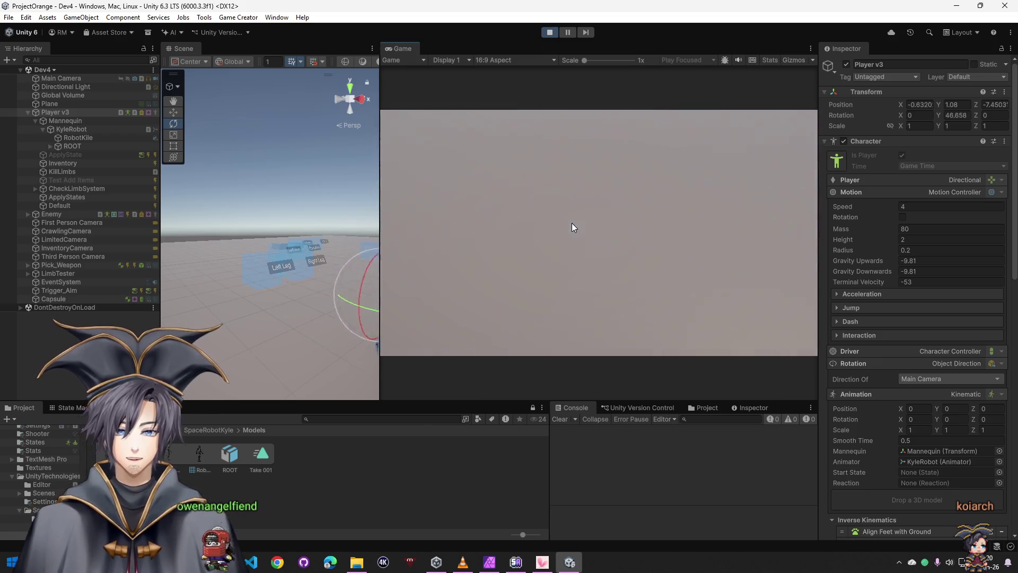
pyautogui.press('a')
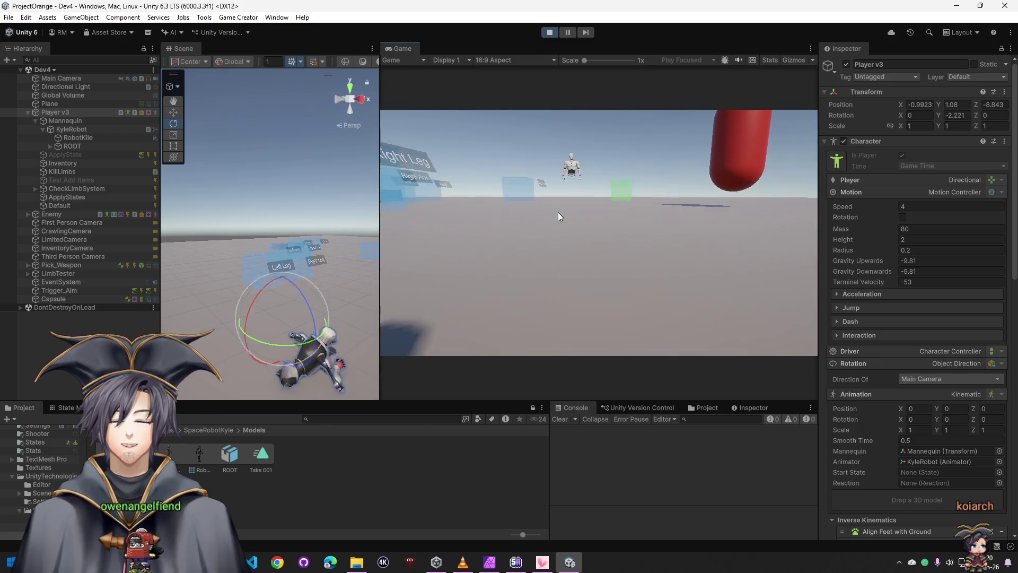
pyautogui.press('w')
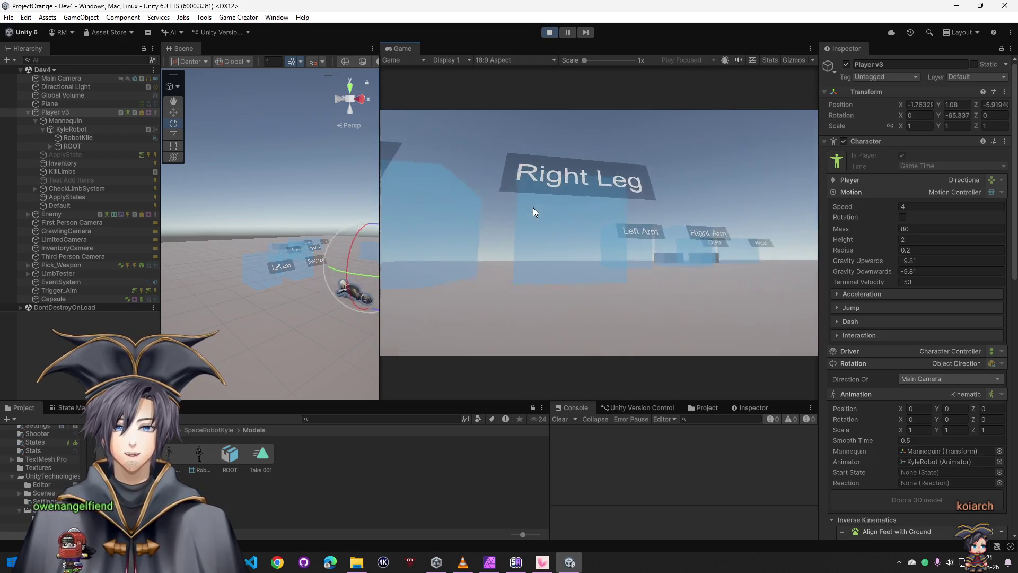
pyautogui.press('super')
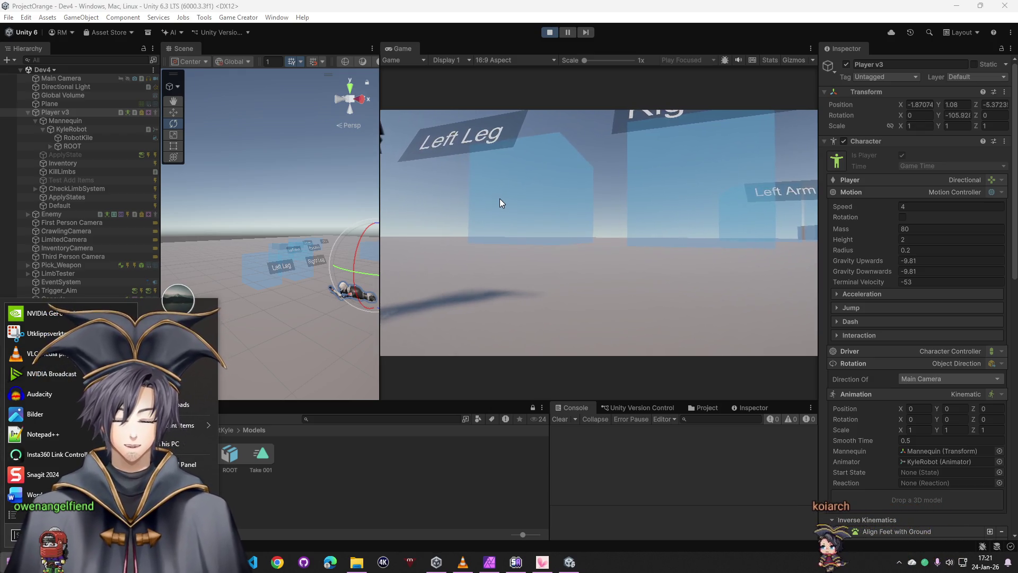
pyautogui.click(499, 199)
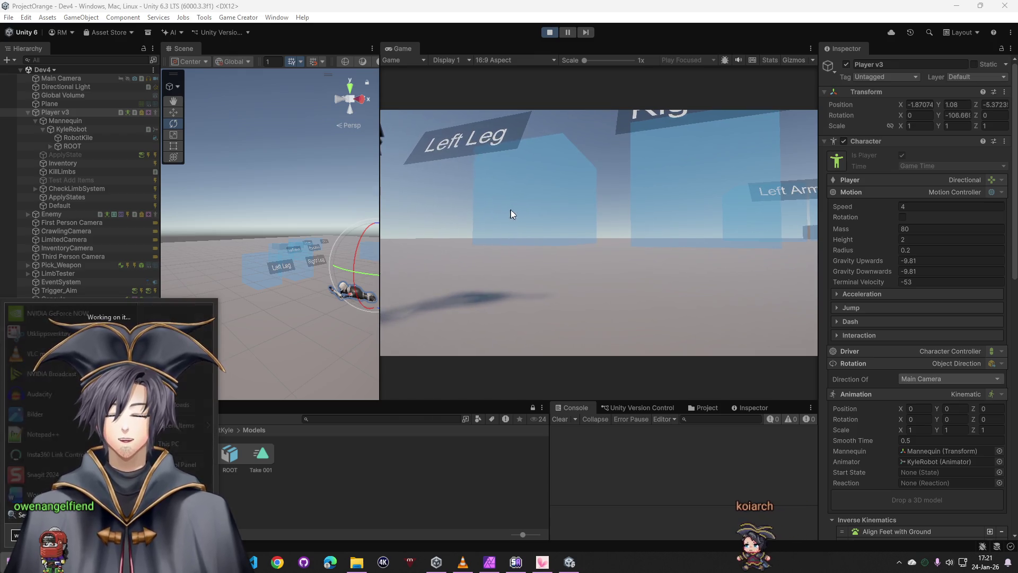
pyautogui.press('w')
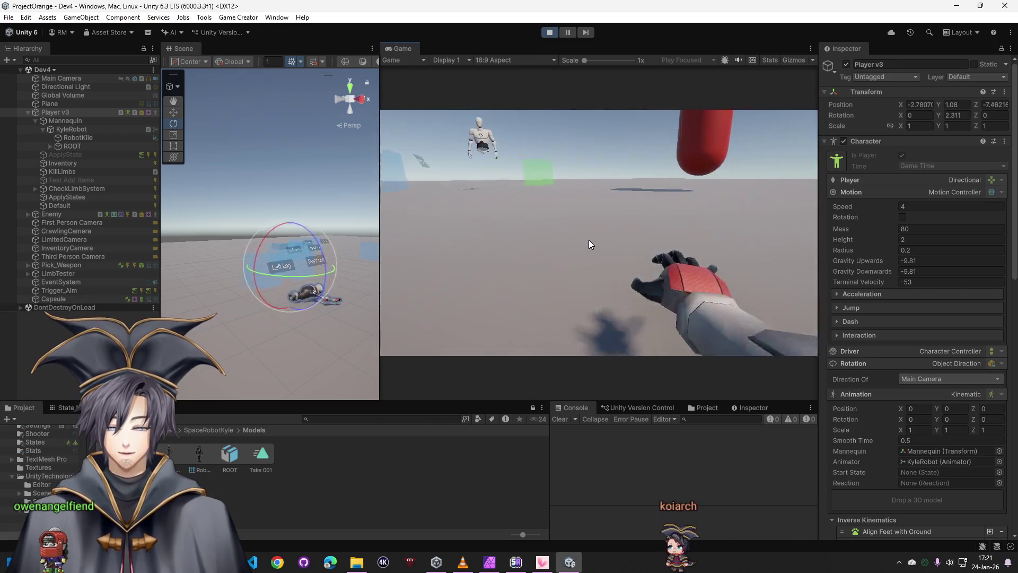
pyautogui.press('w')
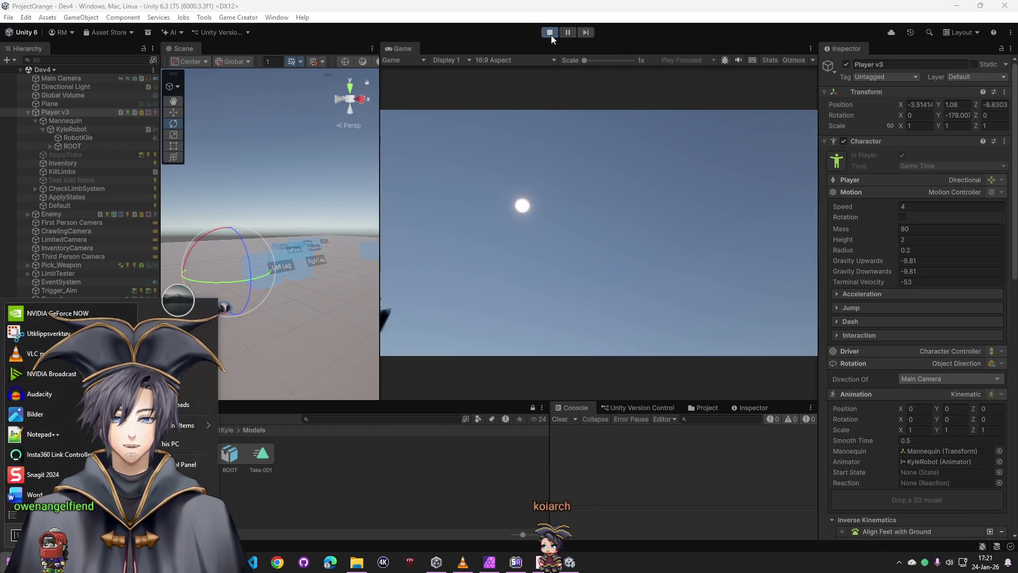
# - Restart play mode and turn the player to face the mannequin
pyautogui.click(549, 33)
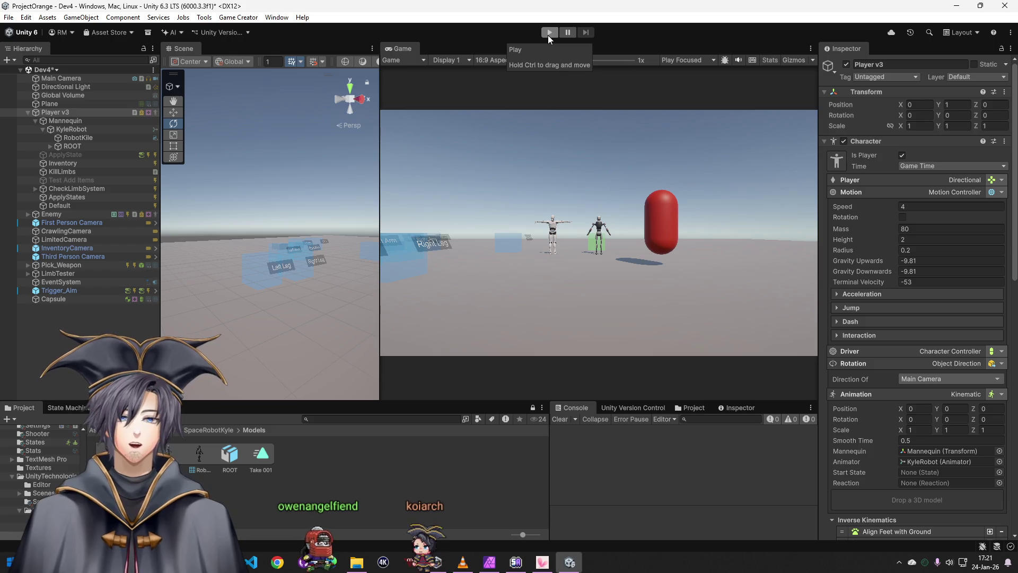
pyautogui.click(548, 34)
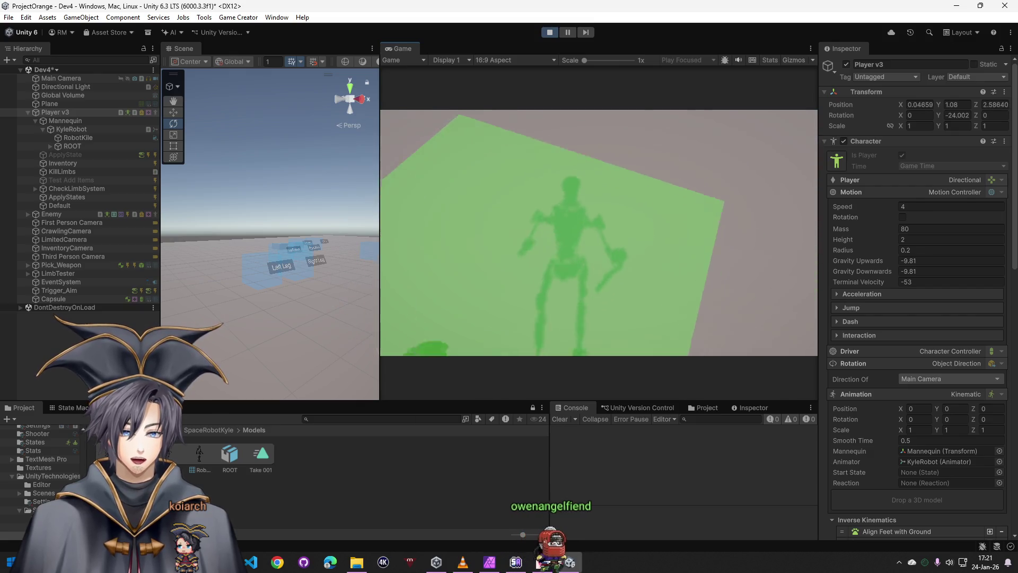
pyautogui.press('s')
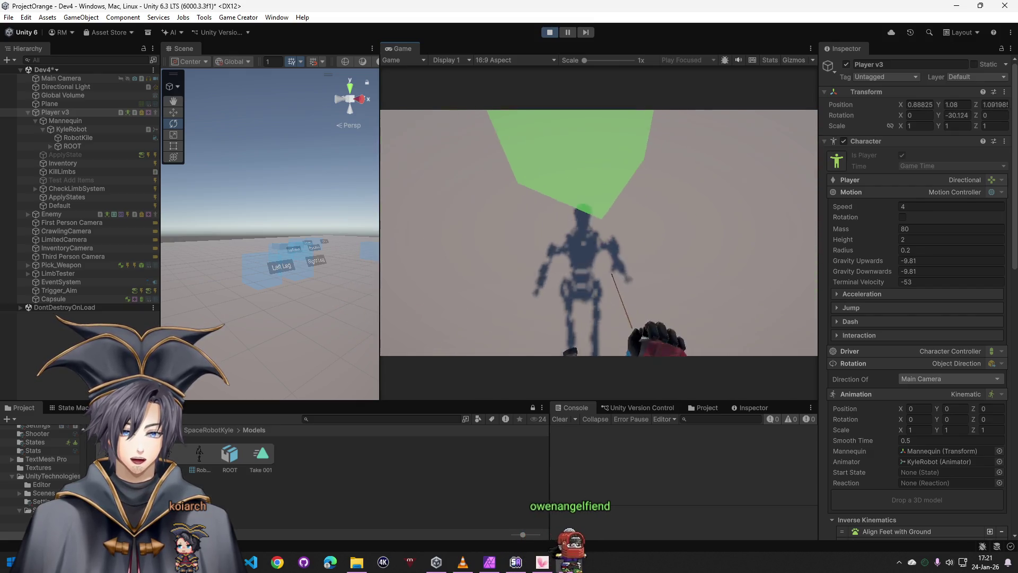
pyautogui.press('s')
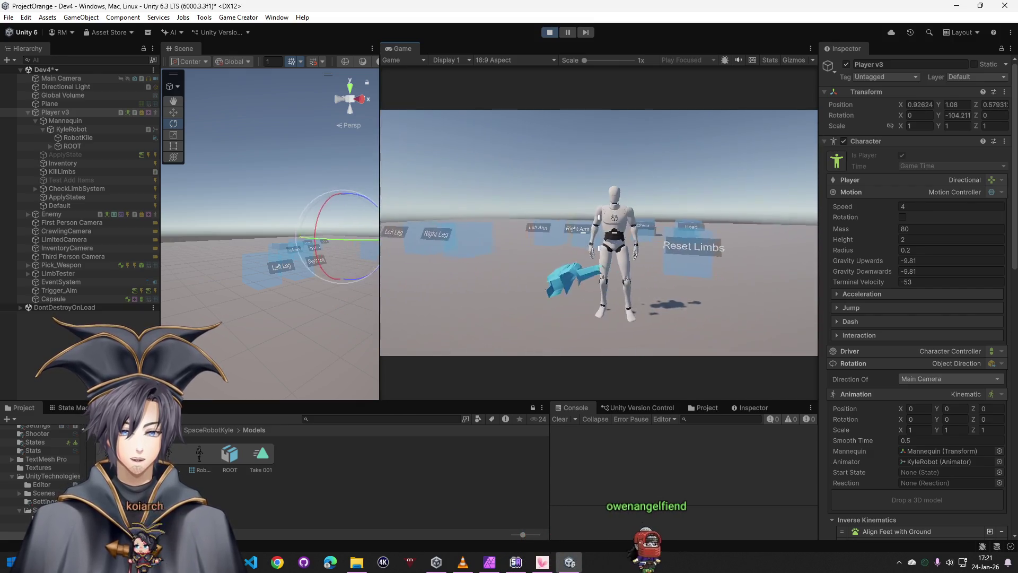
# - Shoot the mannequin three times with the pistol, then attempt to save with Ctrl+S
pyautogui.click(599, 232)
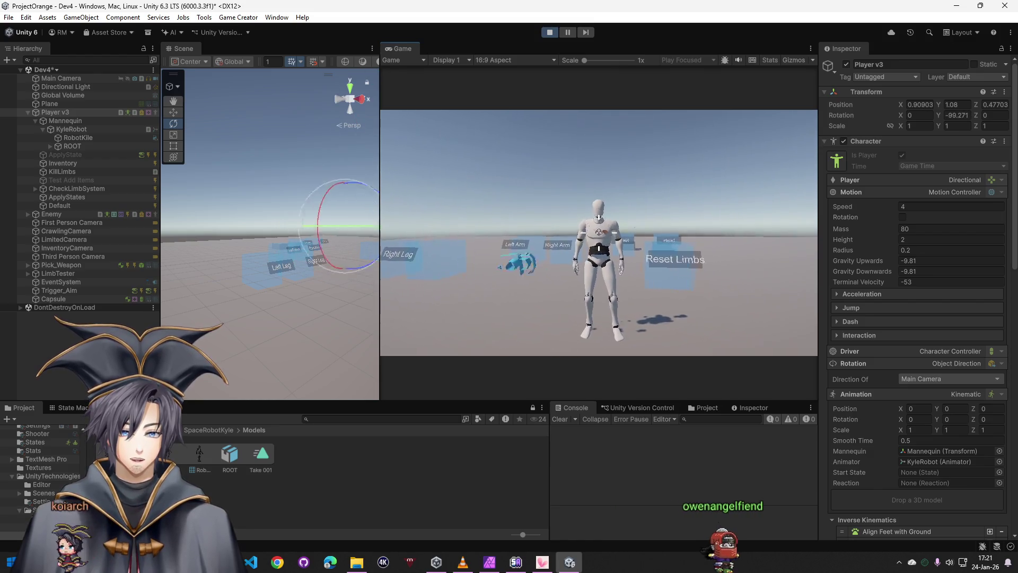
pyautogui.click(599, 232)
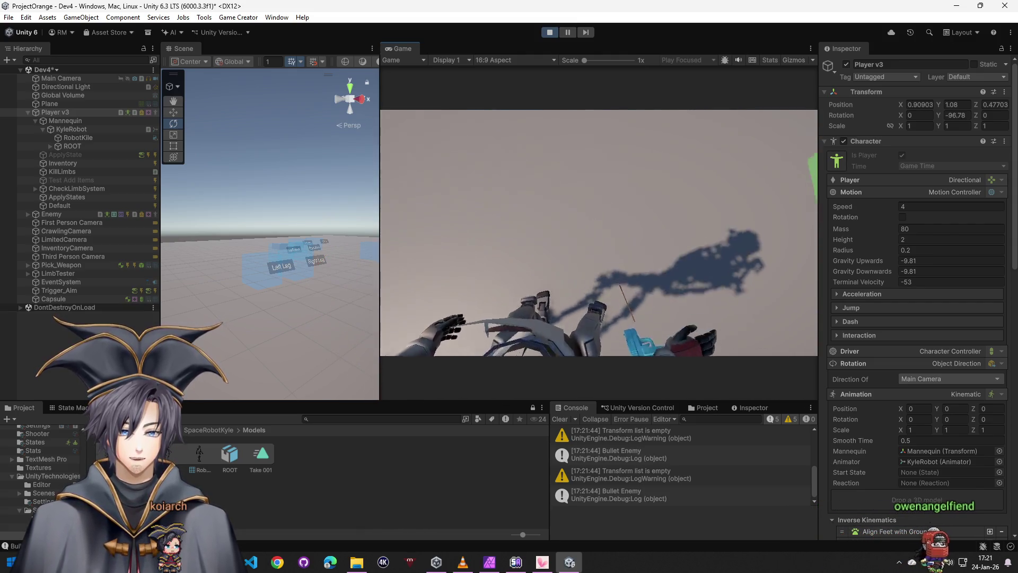
pyautogui.click(598, 231)
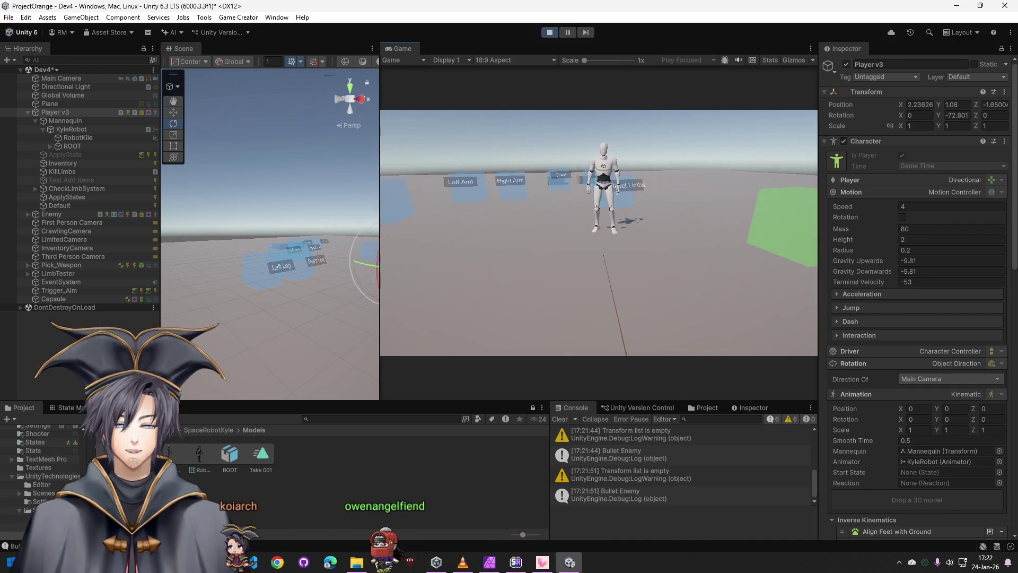
pyautogui.hotkey('ctrl', 's')
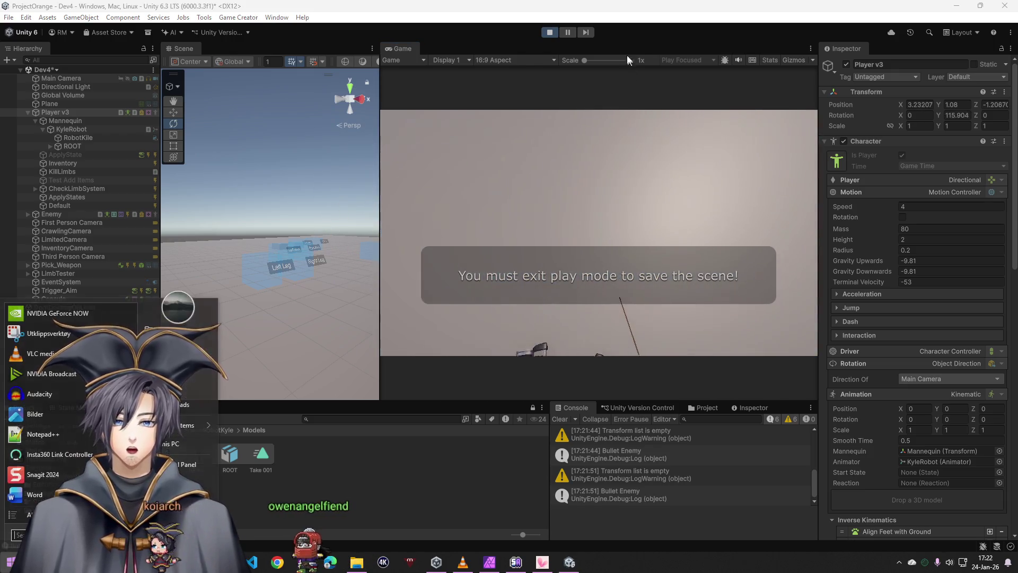
# - Exit play mode, clear the console, and expand Enemy > Mannequin > Armature > Hips > LeftUpLeg
pyautogui.click(542, 31)
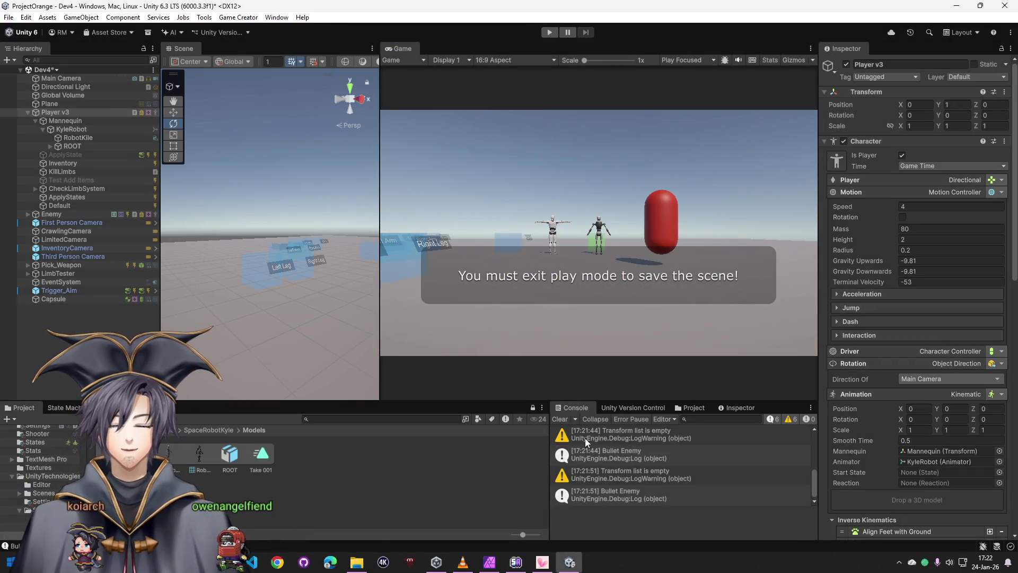
pyautogui.click(560, 418)
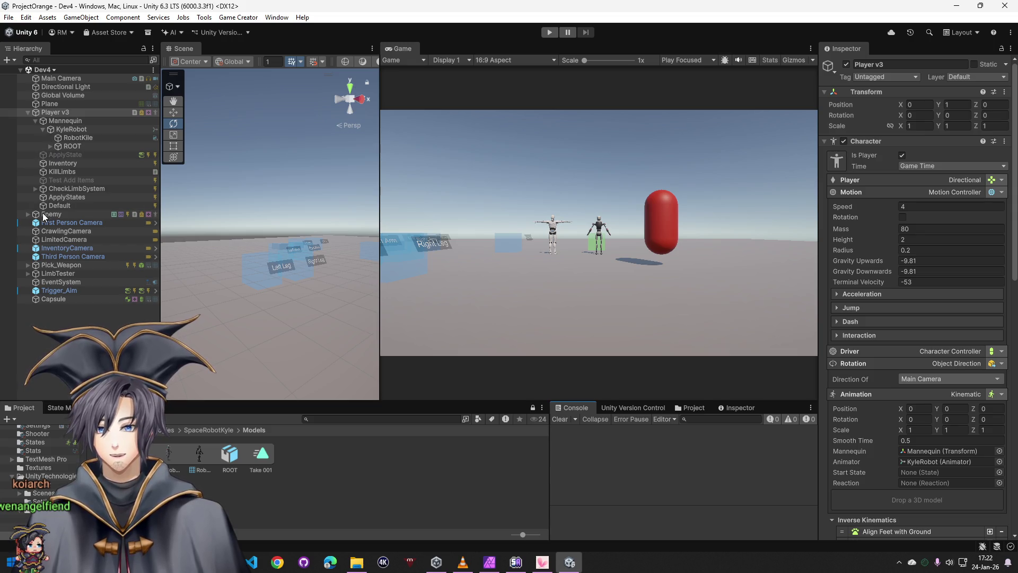
pyautogui.click(28, 215)
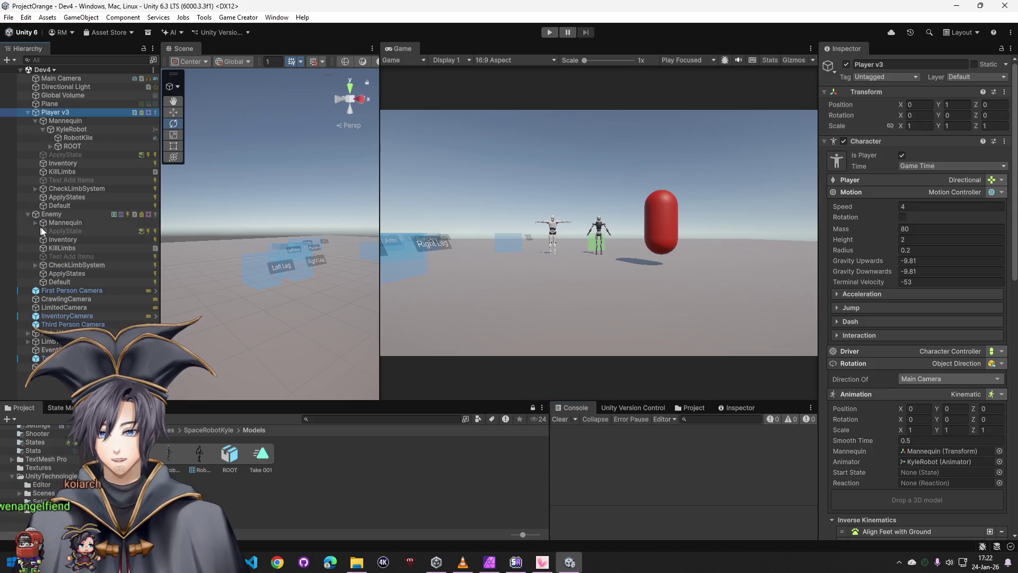
pyautogui.click(35, 266)
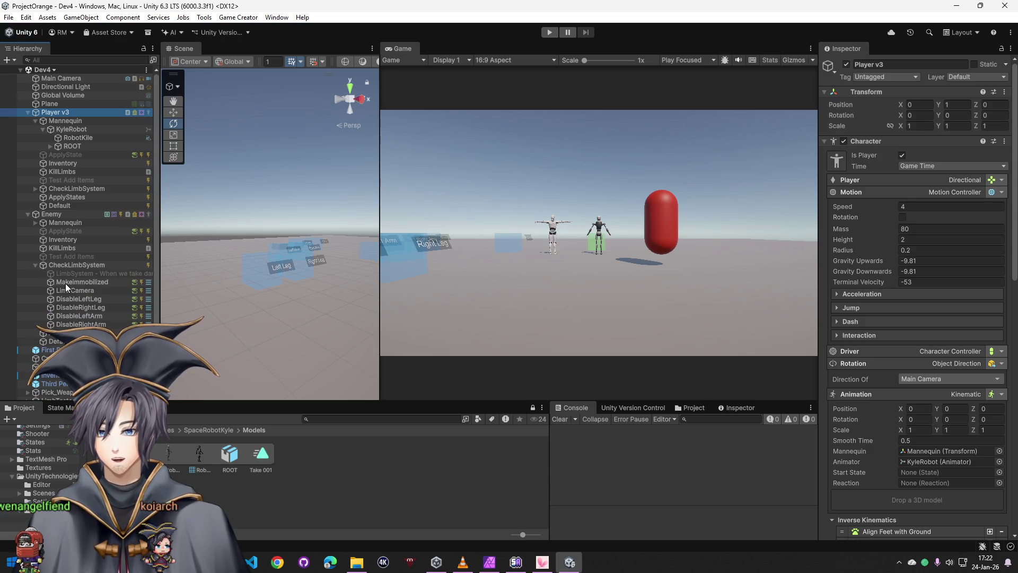
pyautogui.click(36, 265)
pyautogui.click(35, 222)
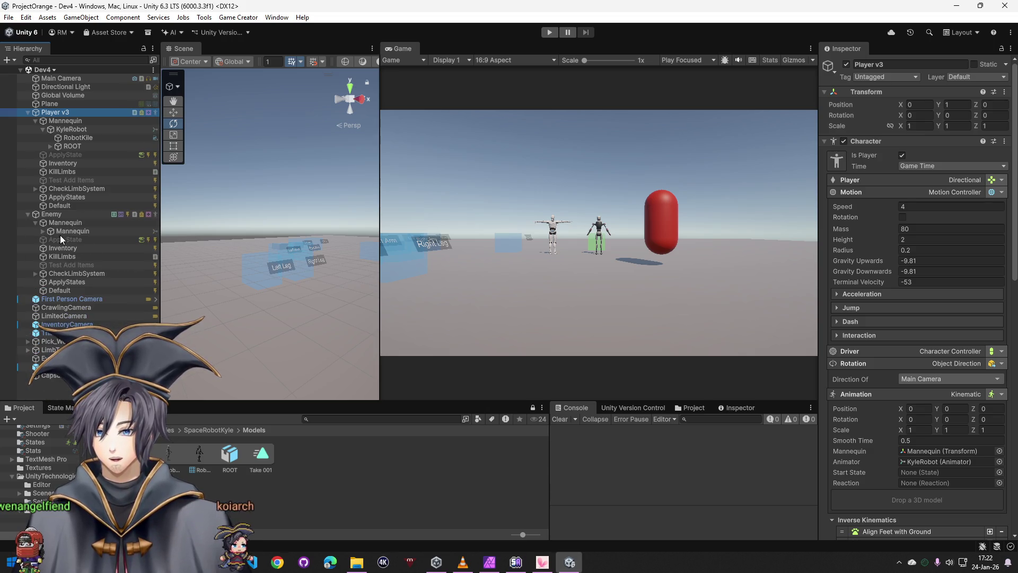
pyautogui.click(43, 231)
pyautogui.click(50, 240)
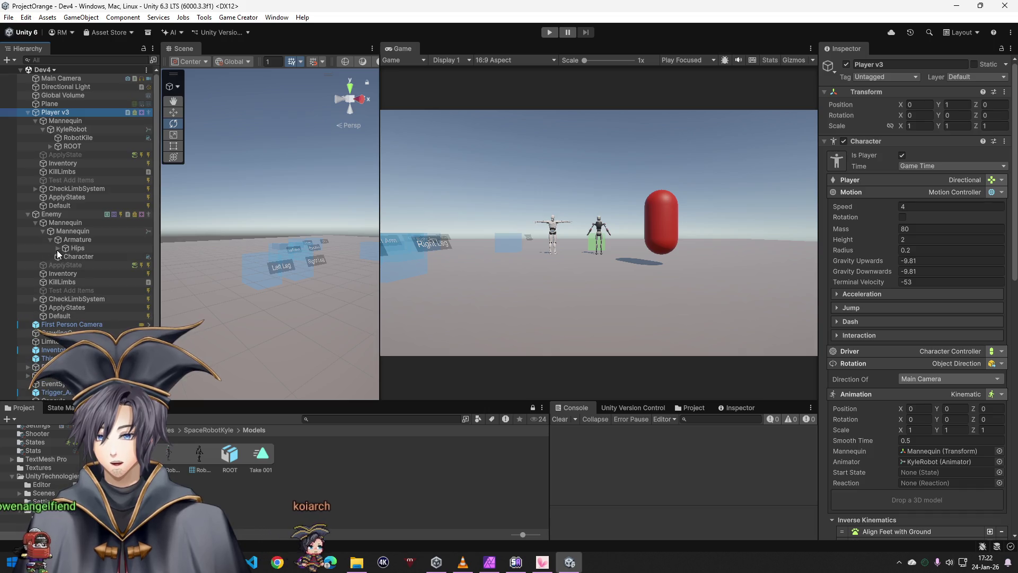
pyautogui.click(58, 249)
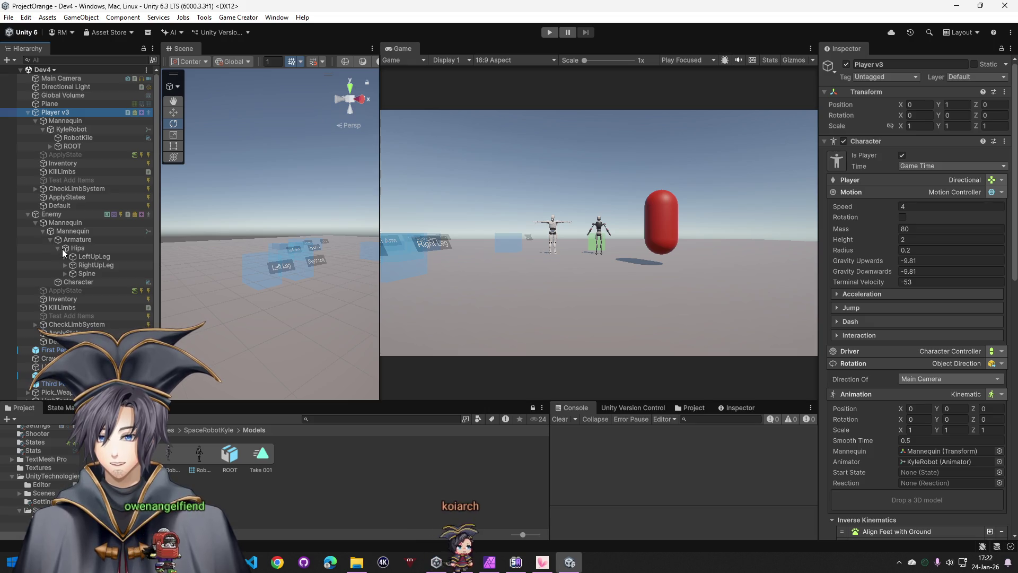
pyautogui.click(65, 257)
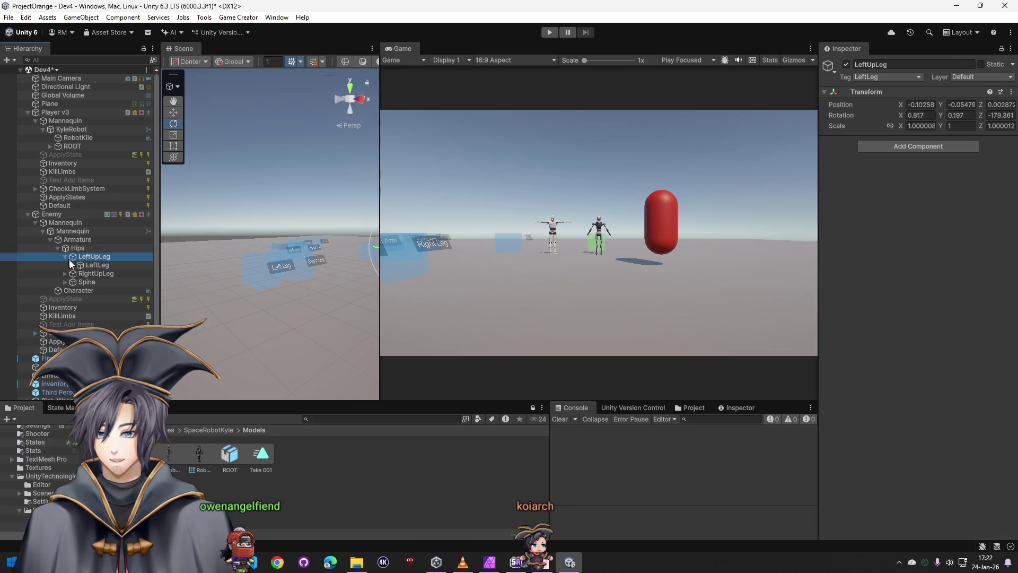
# - Select the LeftLeg bone and frame it, orbiting to face the mannequin front-on
pyautogui.click(95, 265)
pyautogui.press('f')
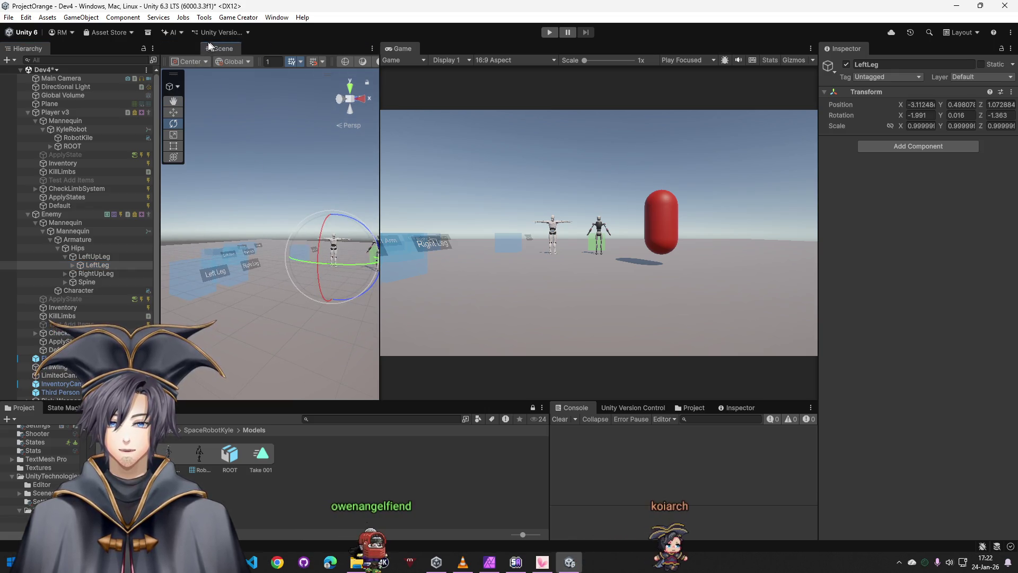
pyautogui.moveTo(379, 127); pyautogui.dragTo(532, 134)
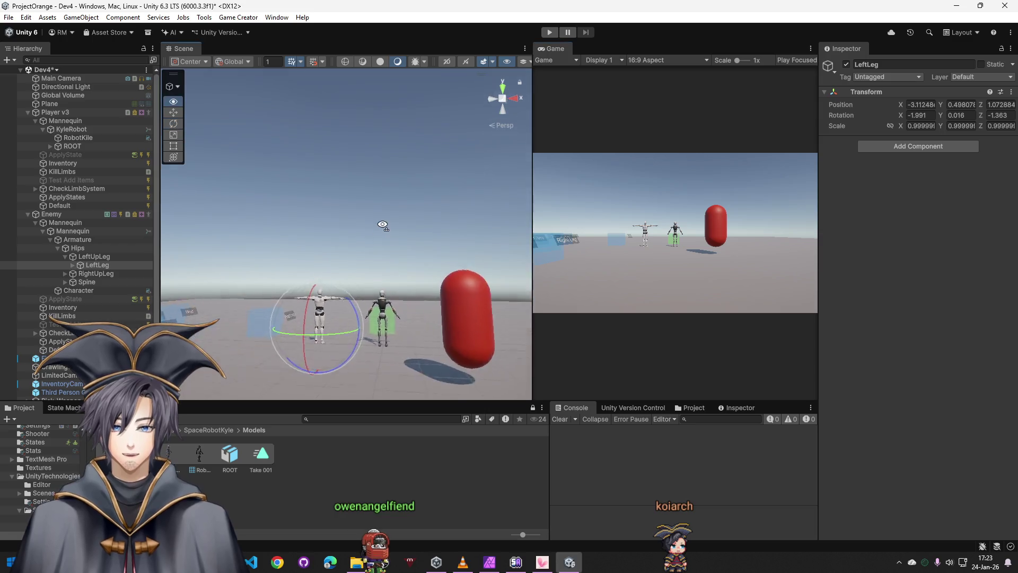
pyautogui.moveTo(164, 320)
pyautogui.mouseDown()
pyautogui.moveTo(57, 283)
pyautogui.moveTo(85, 285)
pyautogui.mouseUp()
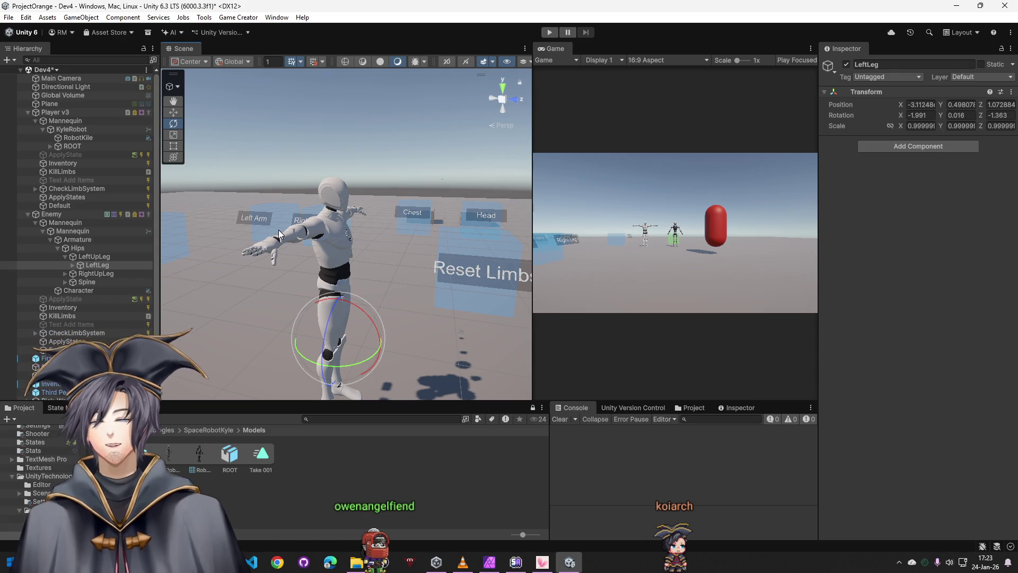
# - Add a Trigger component to LeftLeg with its event set to On Shoot Hit
pyautogui.click(882, 150)
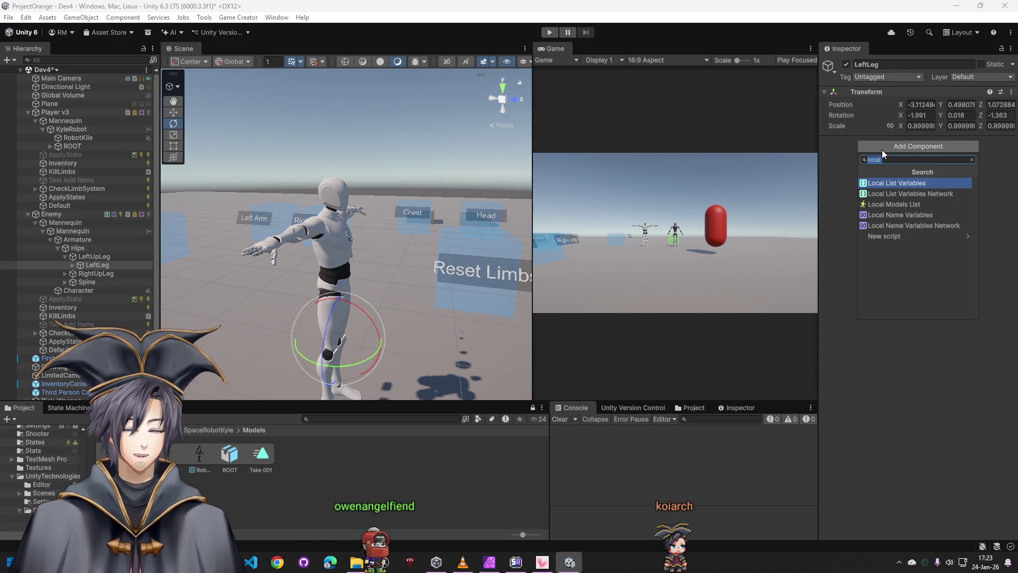
pyautogui.write('on hit')
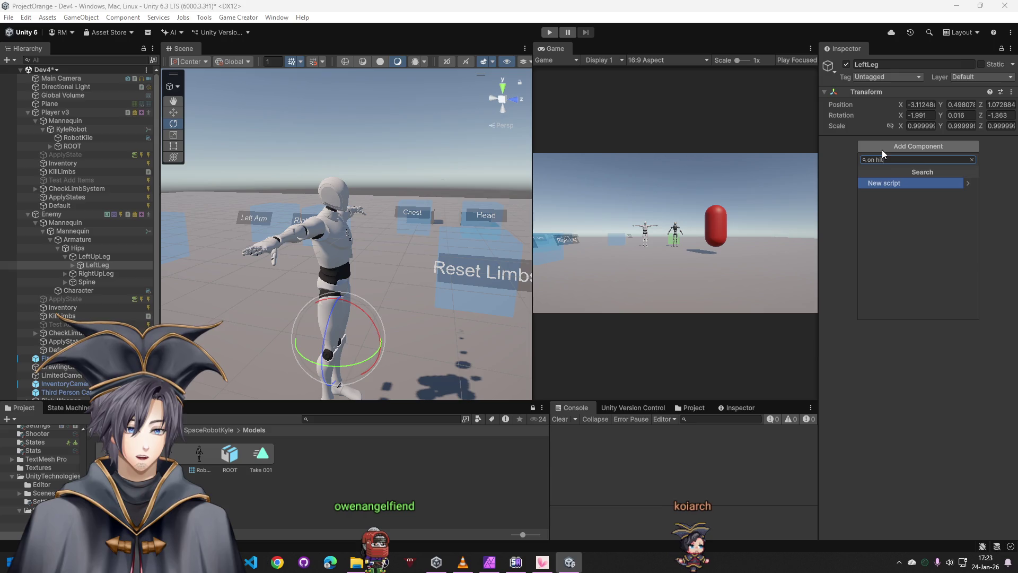
pyautogui.press('BackSpace')
pyautogui.press('BackSpace')
pyautogui.press('BackSpace')
pyautogui.write('tri')
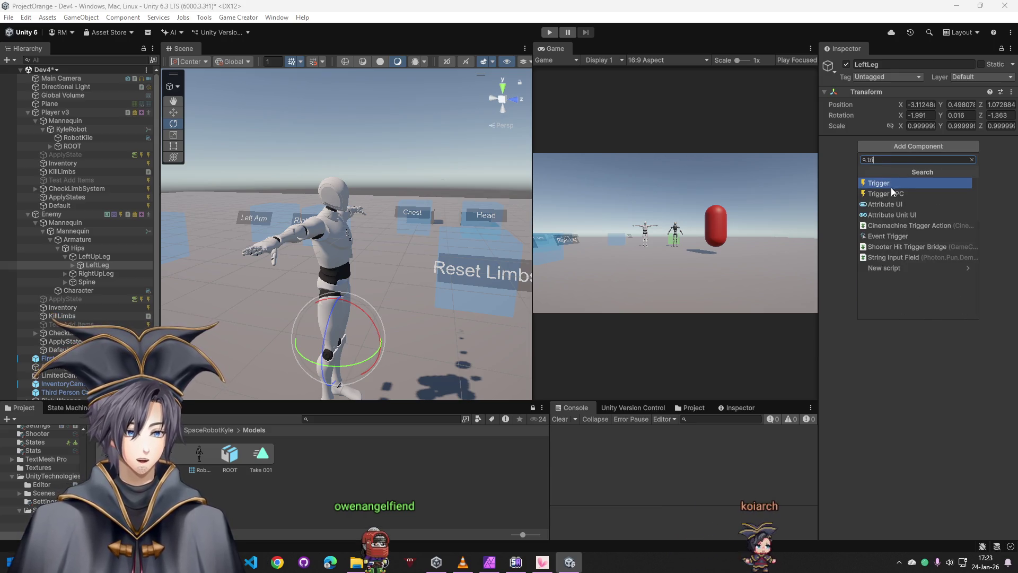
pyautogui.click(893, 183)
pyautogui.click(894, 177)
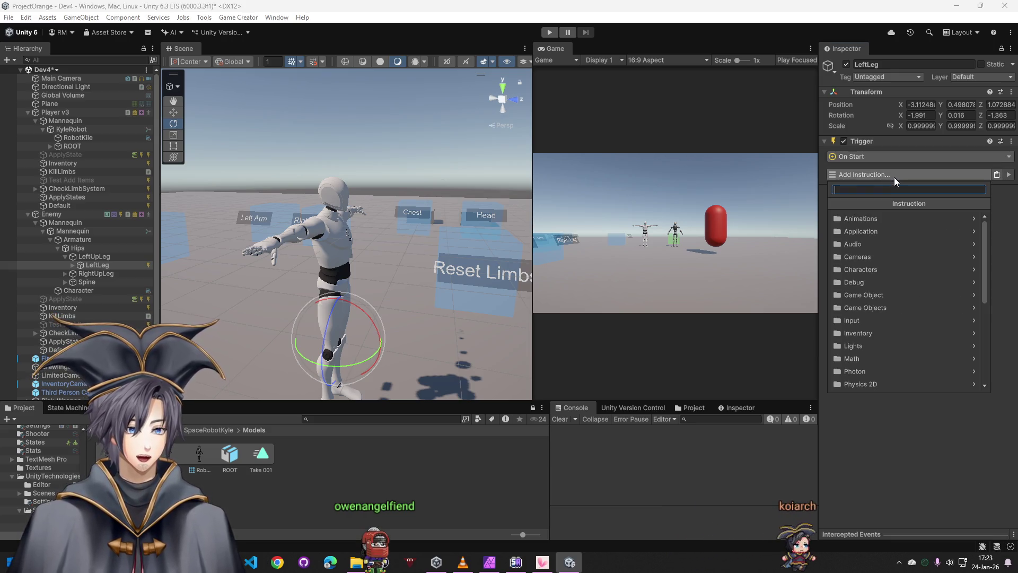
pyautogui.click(872, 157)
pyautogui.write('on')
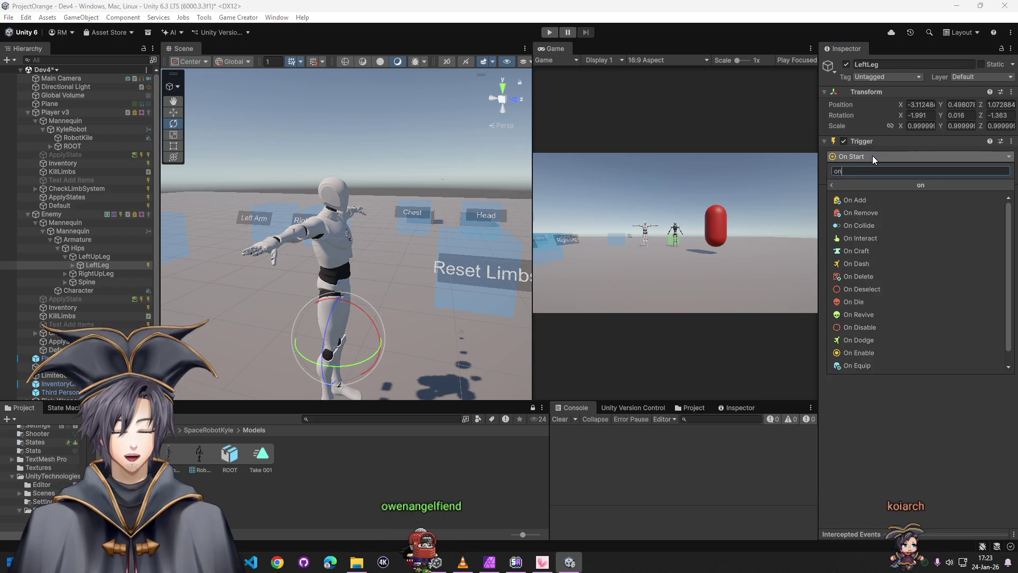
pyautogui.write(' shoot')
pyautogui.press('Return')
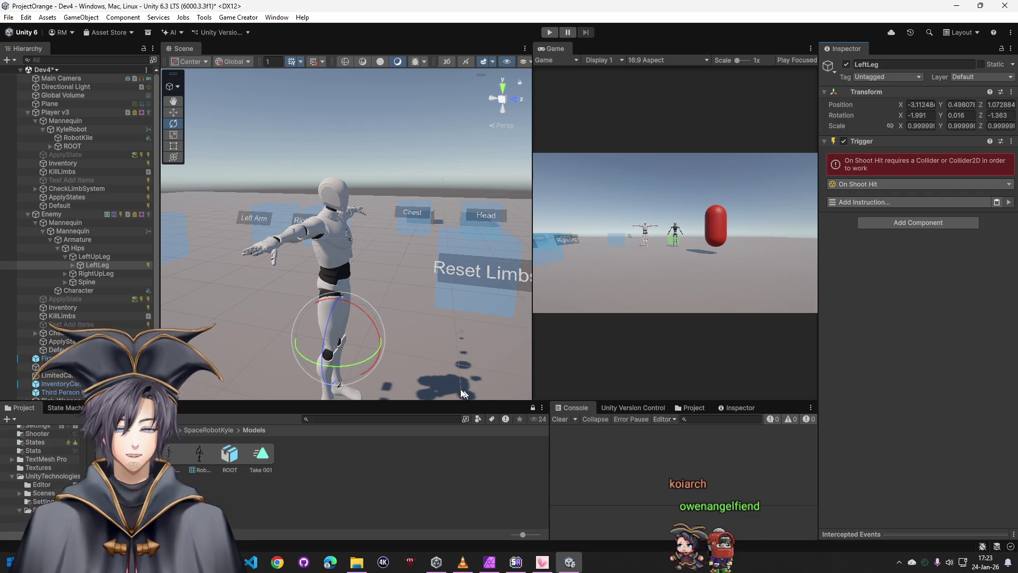
pyautogui.click(871, 203)
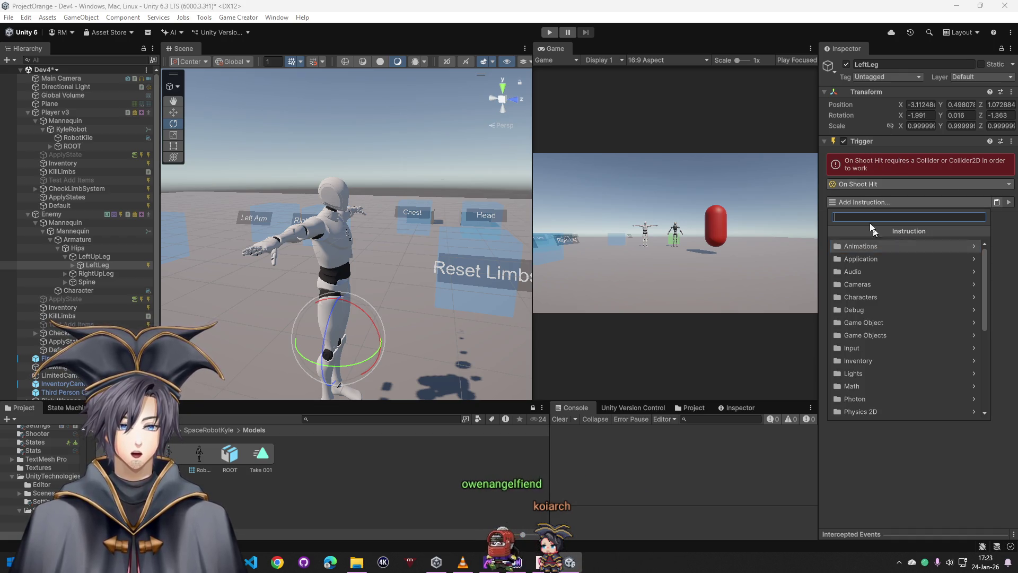
# - Close the trigger choices and check LeftLeg's Tag dropdown without changing it
pyautogui.click(871, 157)
pyautogui.click(896, 222)
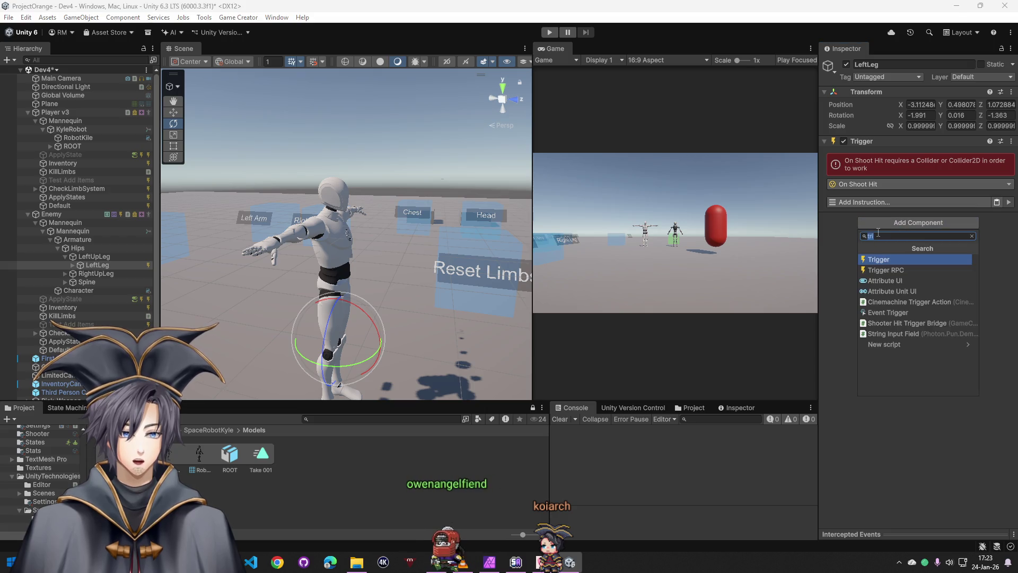
pyautogui.click(883, 77)
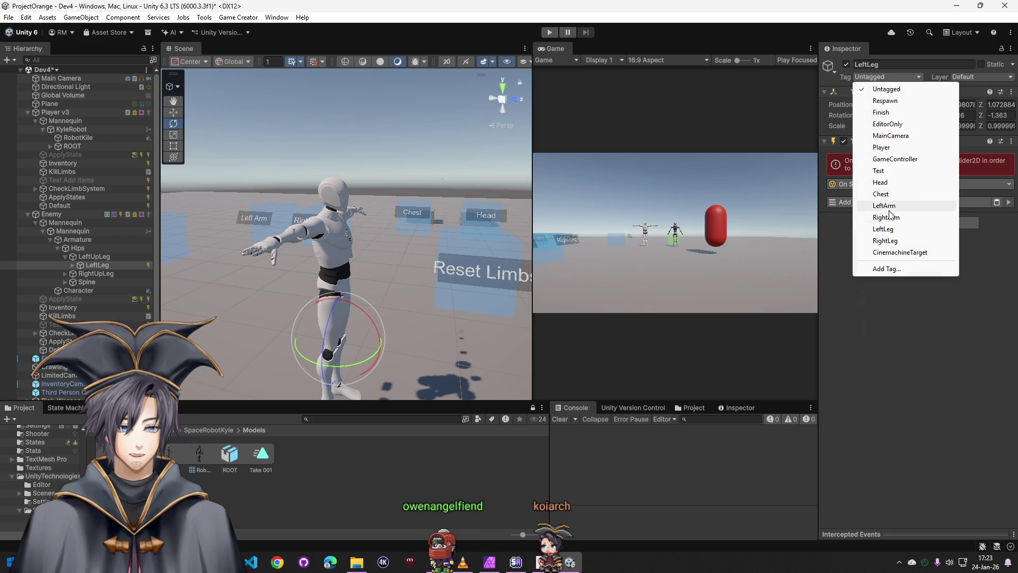
pyautogui.click(920, 381)
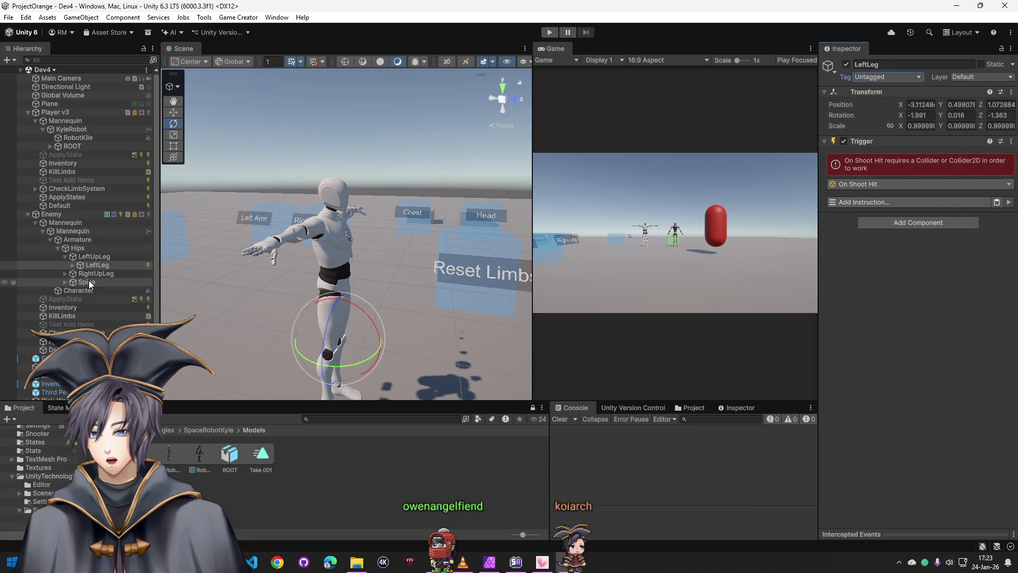
# - Expand Spine, Spine2 and Neck to reveal Head, then select LeftUpLeg
pyautogui.click(66, 281)
pyautogui.click(80, 299)
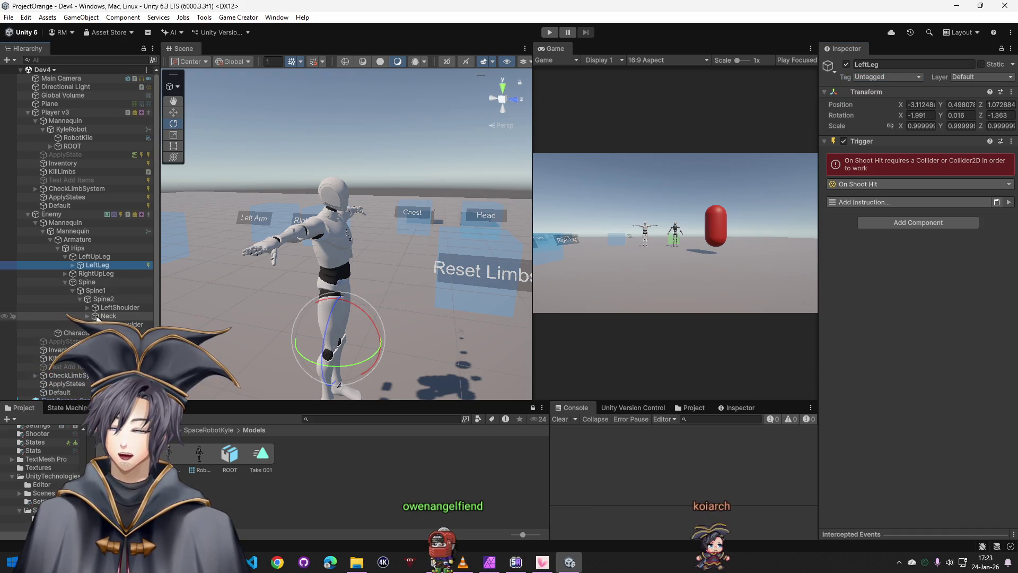
pyautogui.click(88, 316)
pyautogui.click(114, 324)
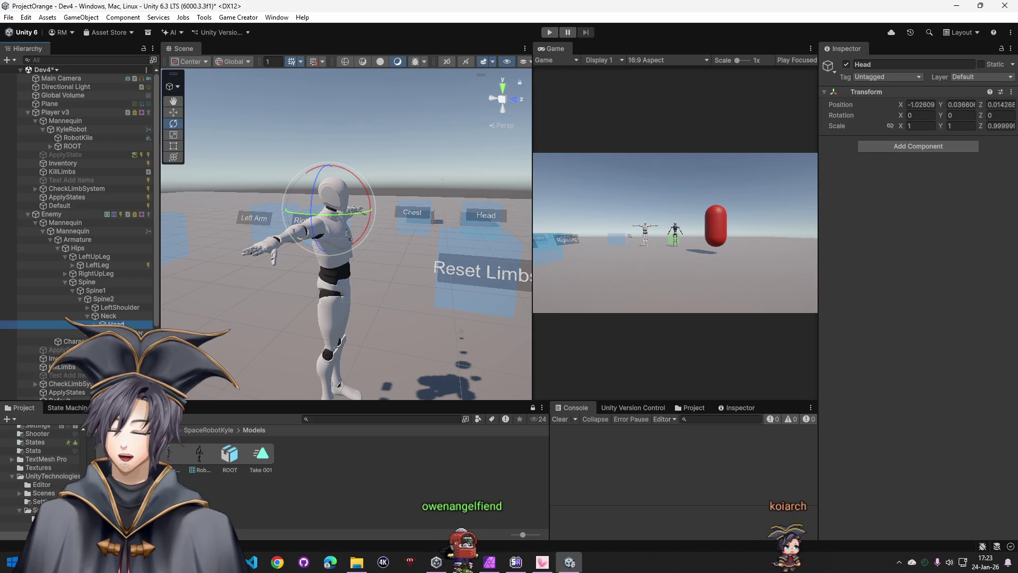
pyautogui.click(84, 256)
pyautogui.click(97, 264)
pyautogui.click(96, 256)
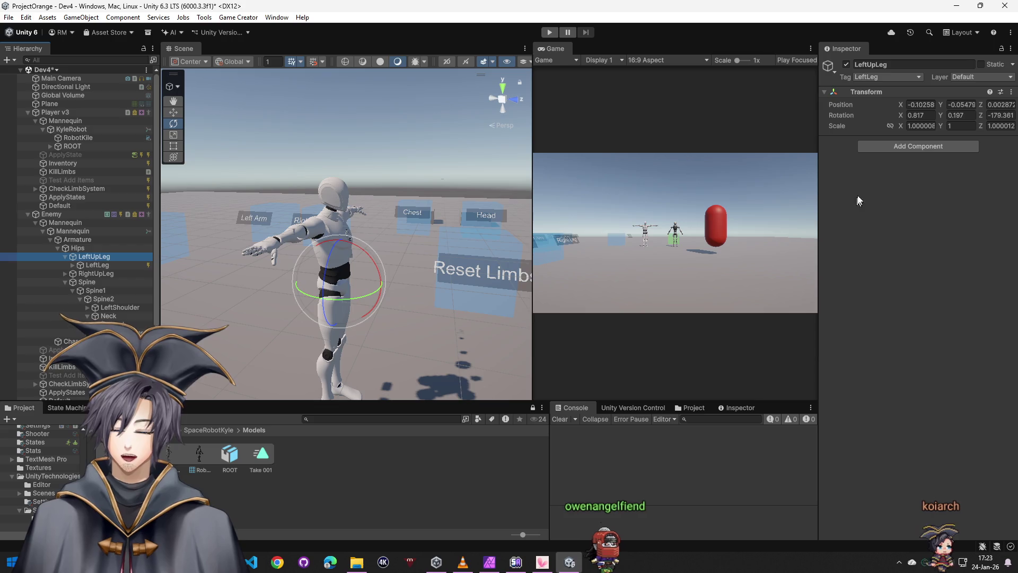
# - Add a Traits component to the LeftUpLeg bone
pyautogui.click(908, 146)
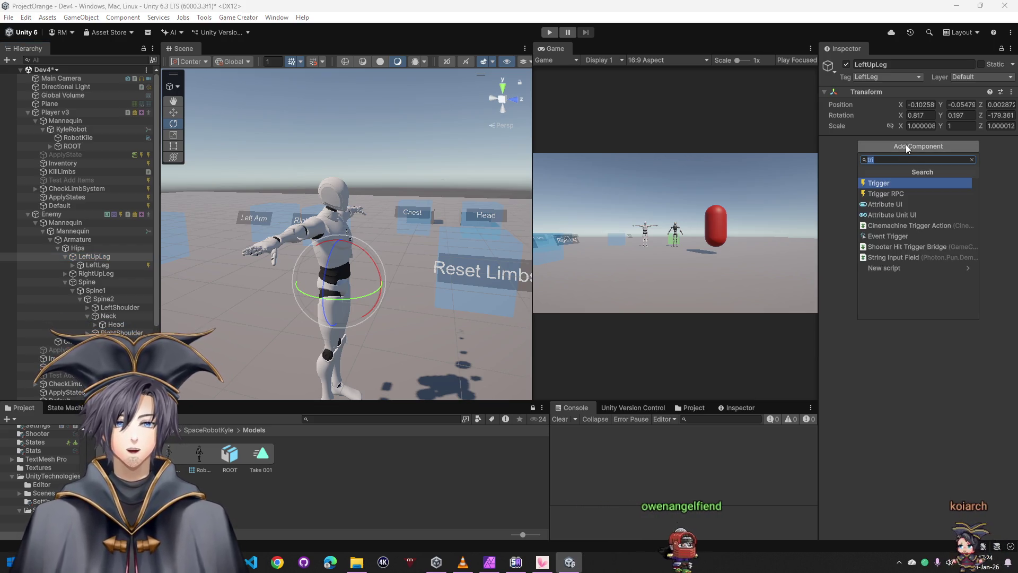
pyautogui.press('Escape')
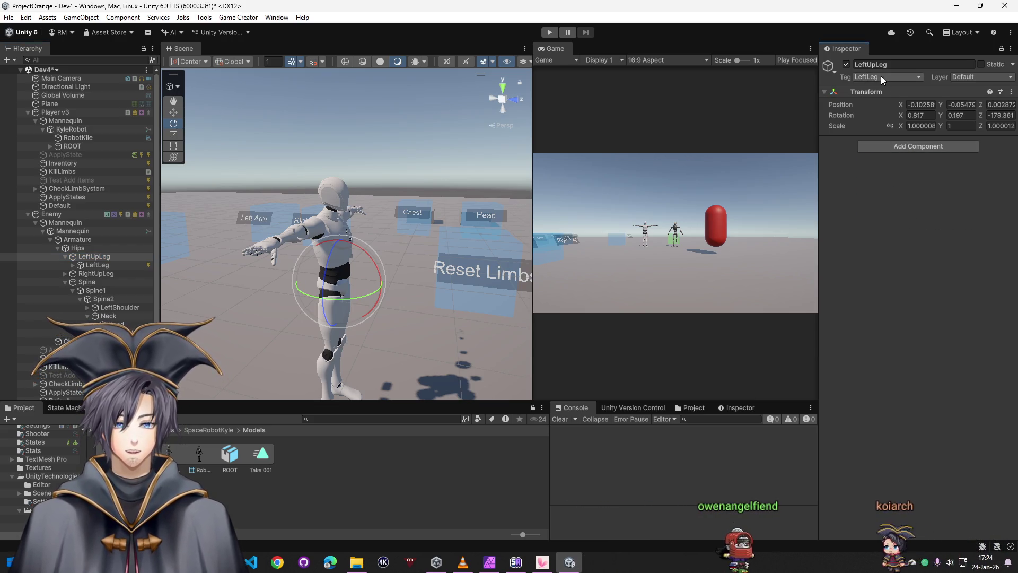
pyautogui.click(894, 150)
pyautogui.write('atr')
pyautogui.press('BackSpace')
pyautogui.press('BackSpace')
pyautogui.press('BackSpace')
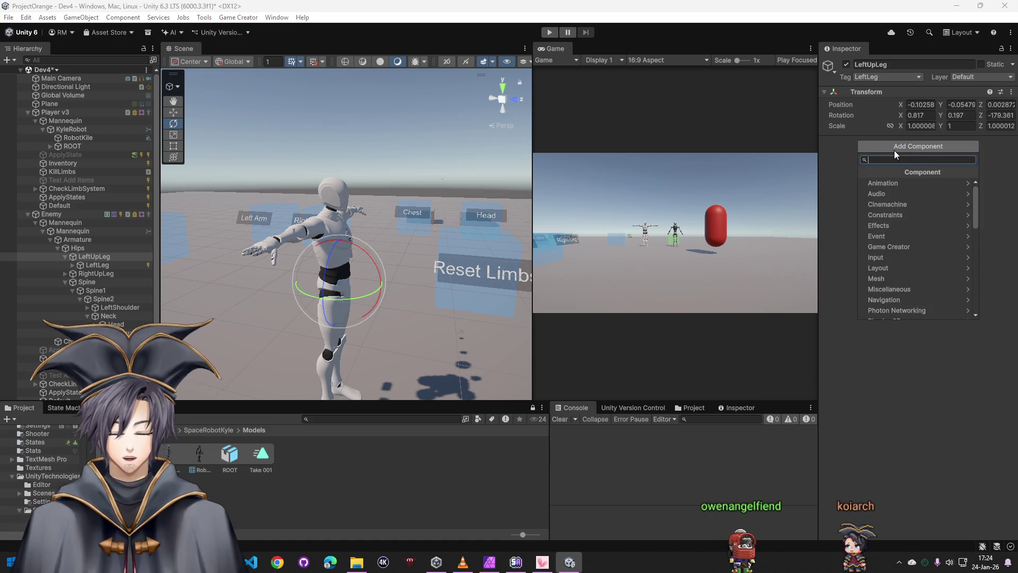
pyautogui.write('att')
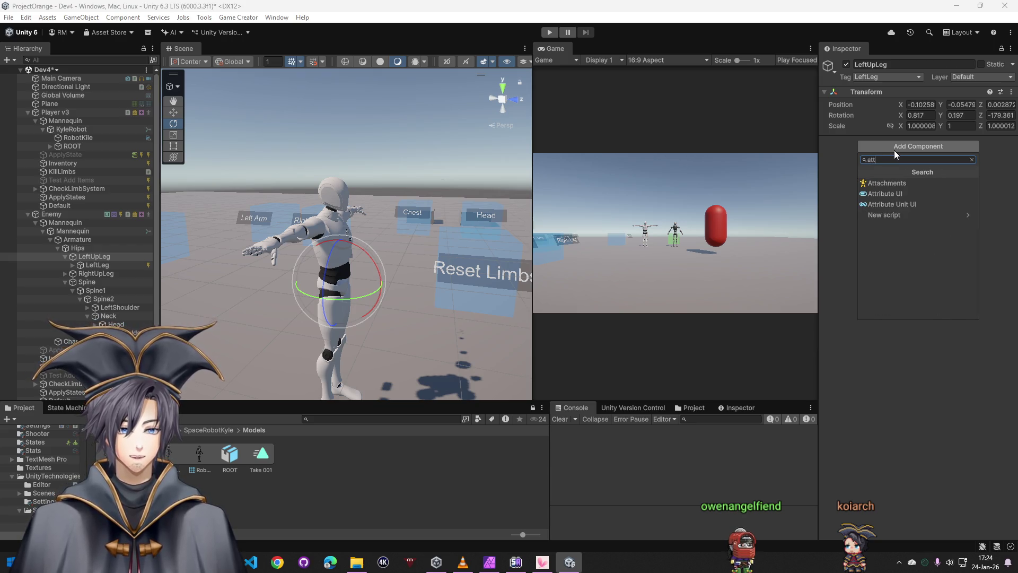
pyautogui.press('BackSpace')
pyautogui.press('BackSpace')
pyautogui.press('BackSpace')
pyautogui.write('trait')
pyautogui.click(882, 184)
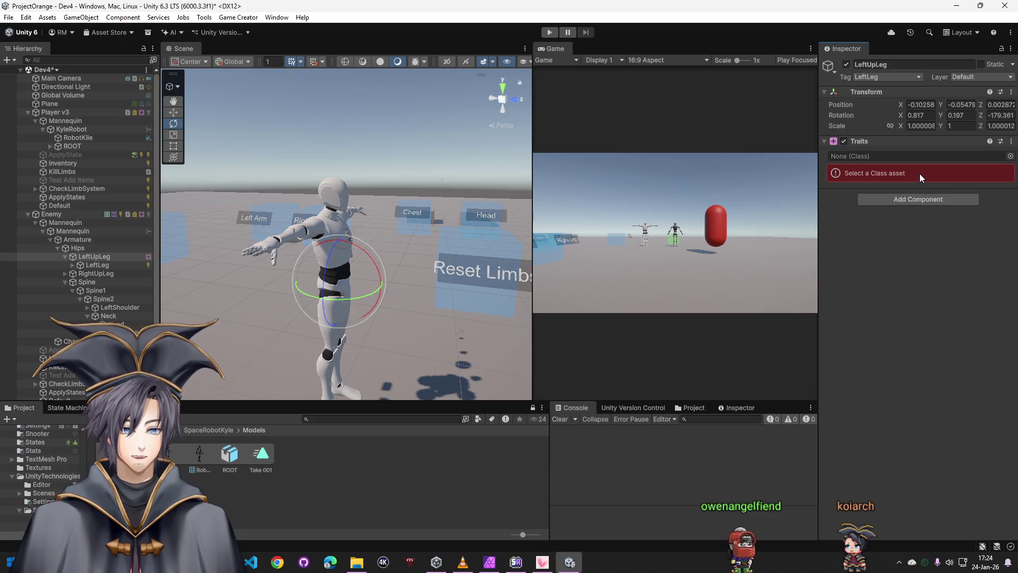
# - Set the Traits class to AlphaRobot and browse the Assets root folder
pyautogui.click(1010, 156)
pyautogui.doubleClick(793, 192)
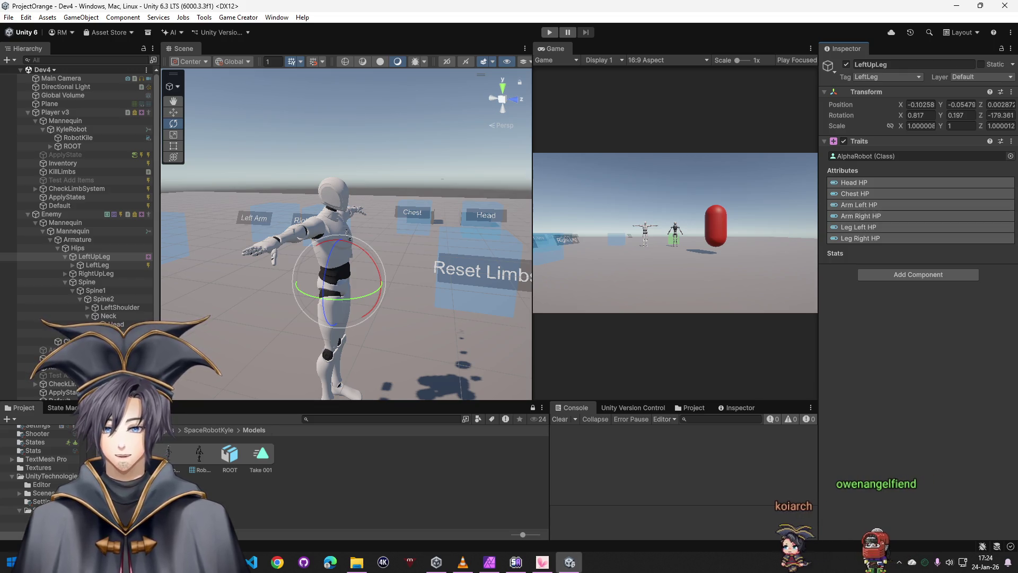
pyautogui.click(163, 429)
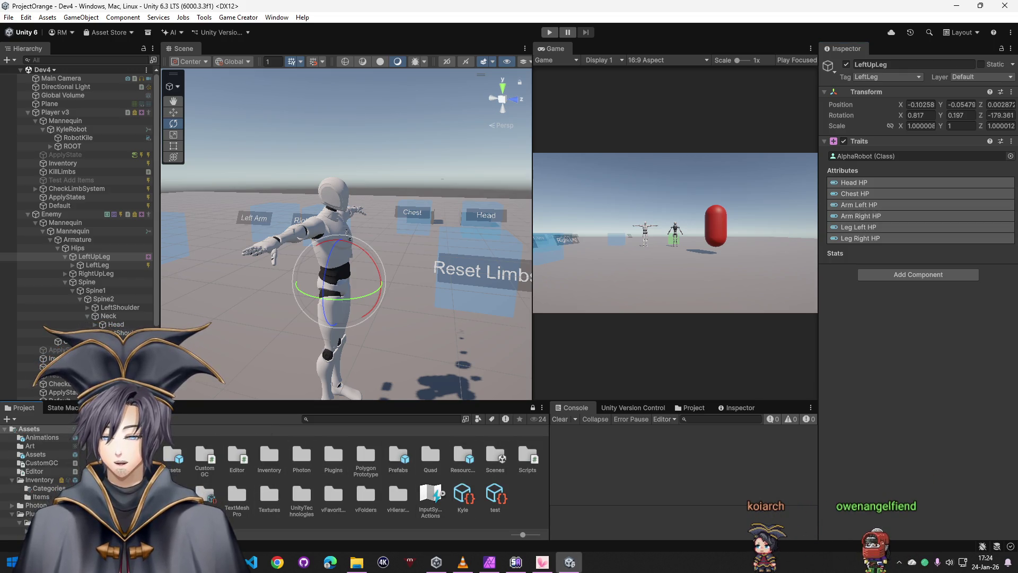
# - In the Shooter folder, expand TestPistol's On Hit 'If Target tagged as Head' condition and show its tag options
pyautogui.doubleClick(140, 496)
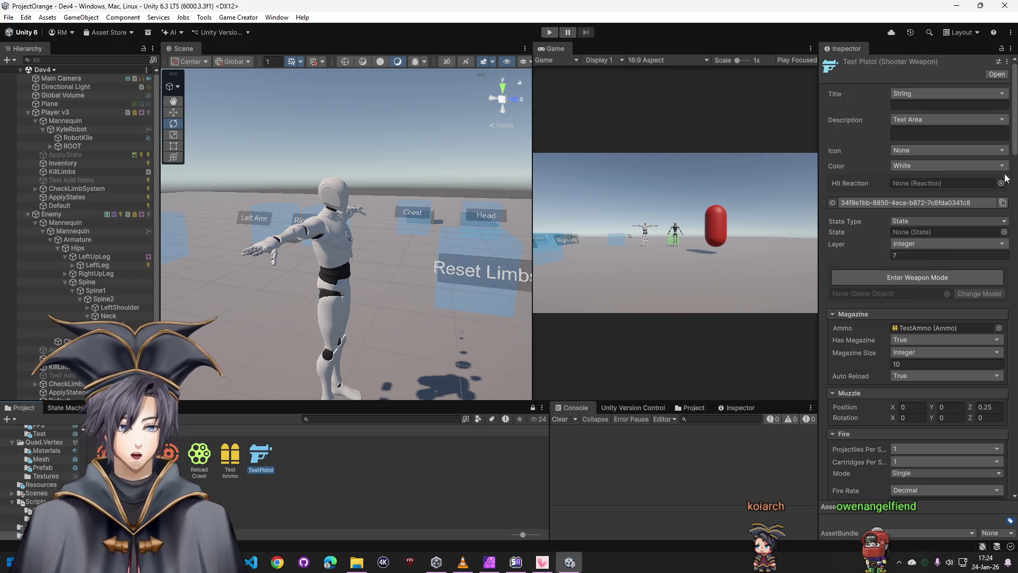
pyautogui.moveTo(1015, 152); pyautogui.dragTo(984, 490)
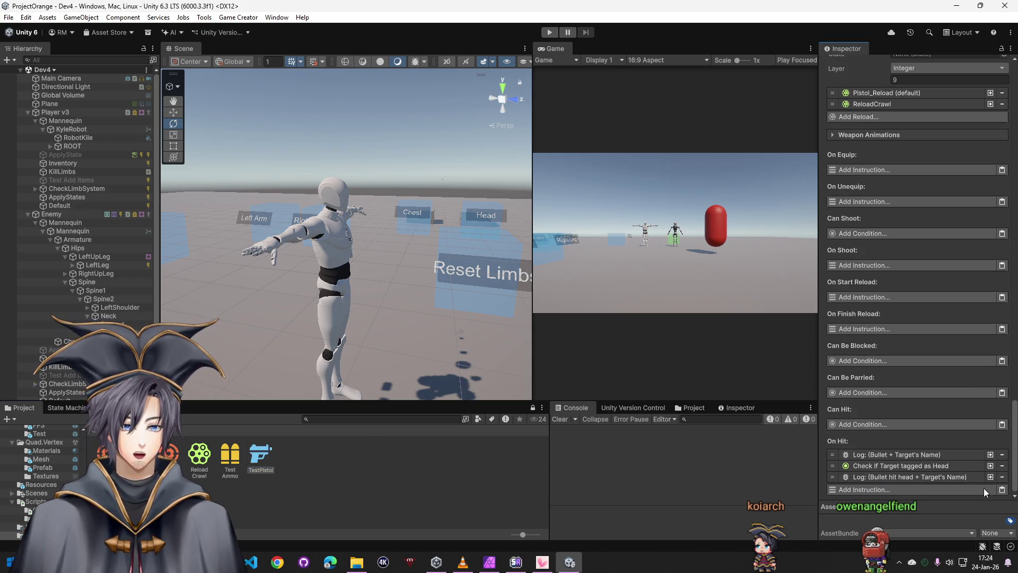
pyautogui.click(943, 466)
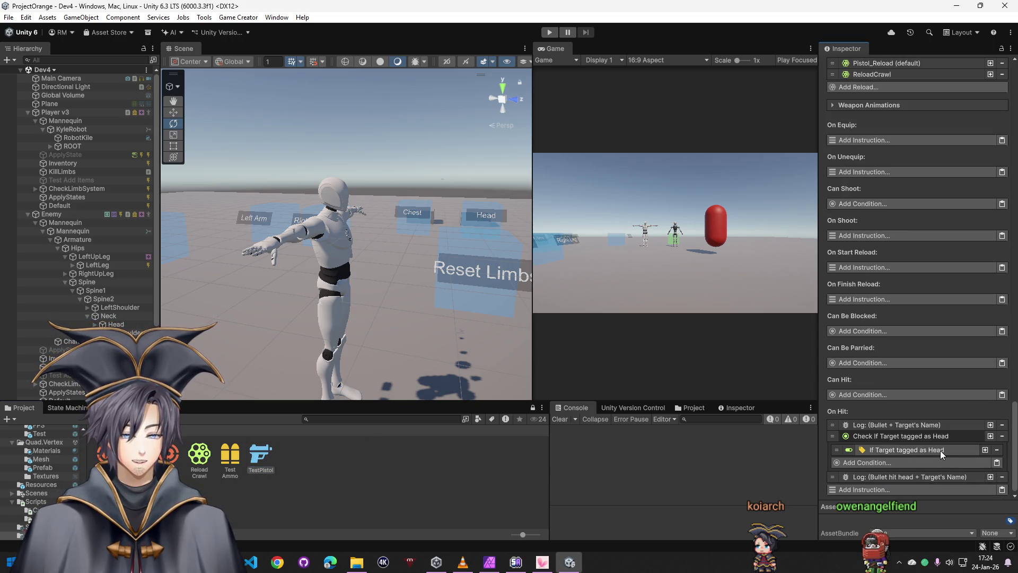
pyautogui.click(896, 448)
pyautogui.click(909, 448)
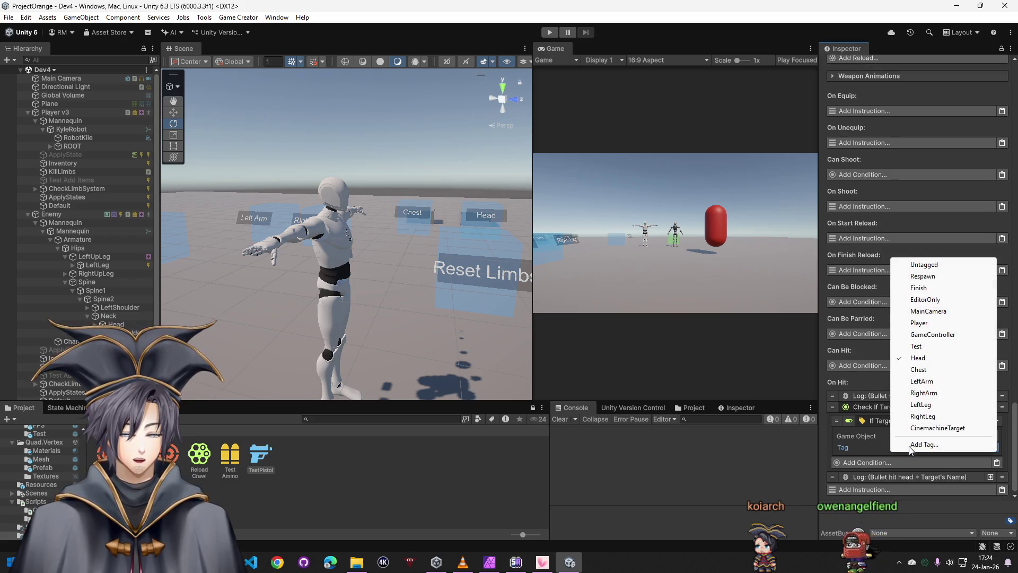